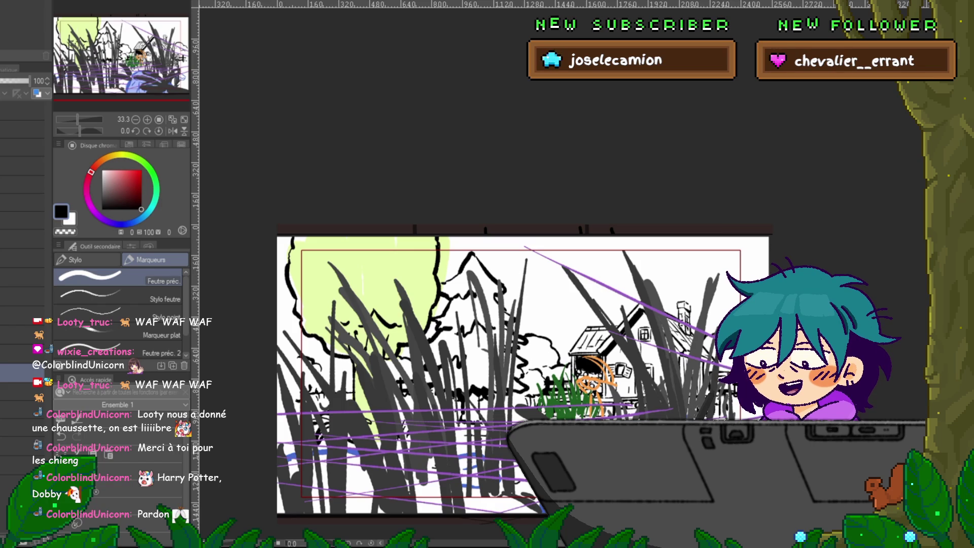
Hide the scribbled overlay strokes and select a layer to jot notes on
{"action": "scroll", "coordinate": [523, 330], "scroll_direction": "down", "scroll_amount": 3}
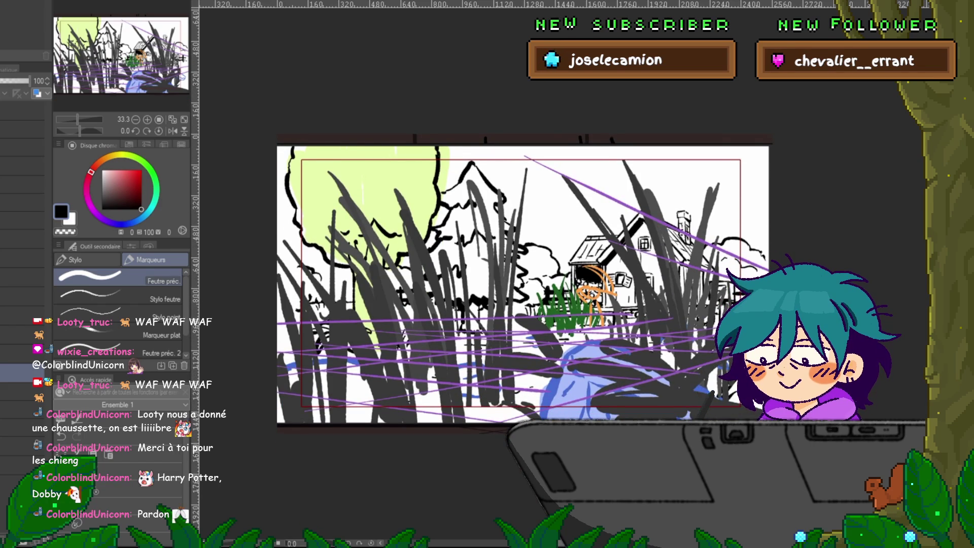
{"action": "scroll", "coordinate": [502, 284], "scroll_direction": "right", "scroll_amount": 2}
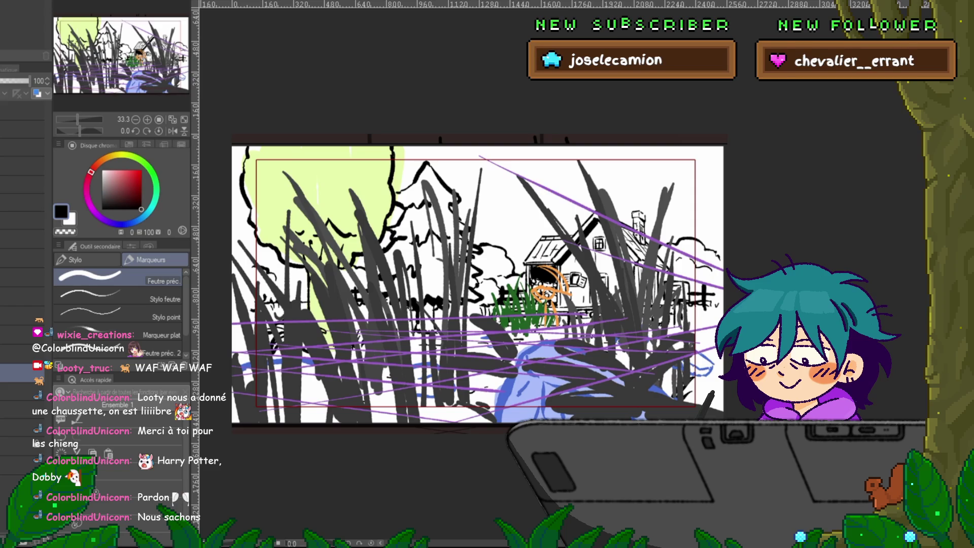
{"action": "key", "text": "Delete"}
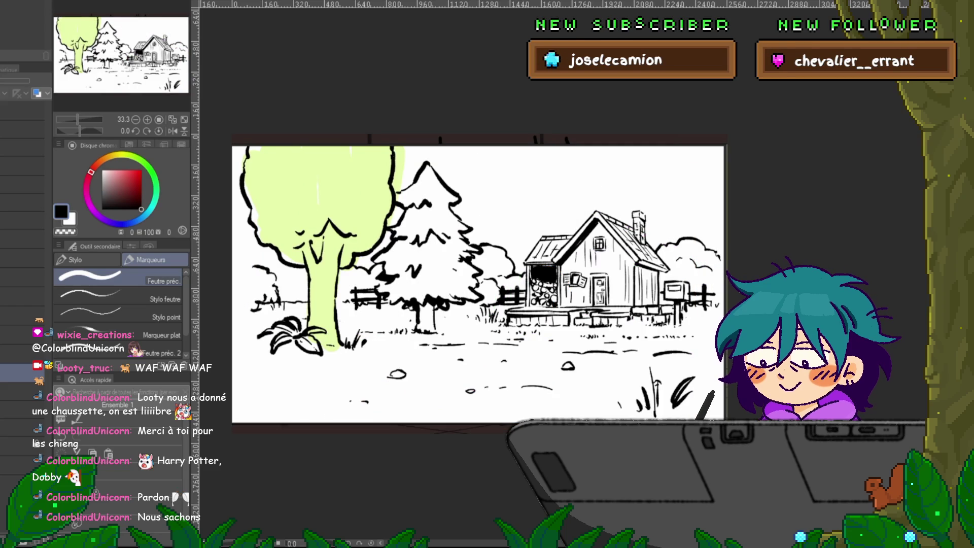
{"action": "left_click", "coordinate": [21, 335]}
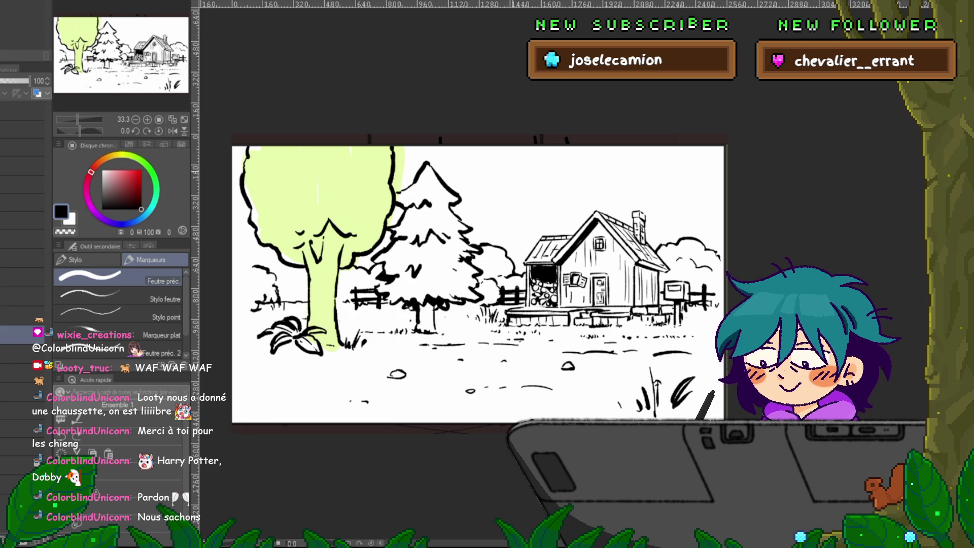
Pen small shorthand marks at top right: a P-shaped mark, a hooked curve, a dash and a caret
{"action": "mouse_move", "coordinate": [530, 164]}
{"action": "left_mouse_down"}
{"action": "mouse_move", "coordinate": [558, 185]}
{"action": "mouse_move", "coordinate": [592, 164]}
{"action": "left_mouse_up"}
{"action": "key", "text": "ctrl+z"}
{"action": "key", "text": "ctrl+z"}
{"action": "key", "text": "ctrl+z"}
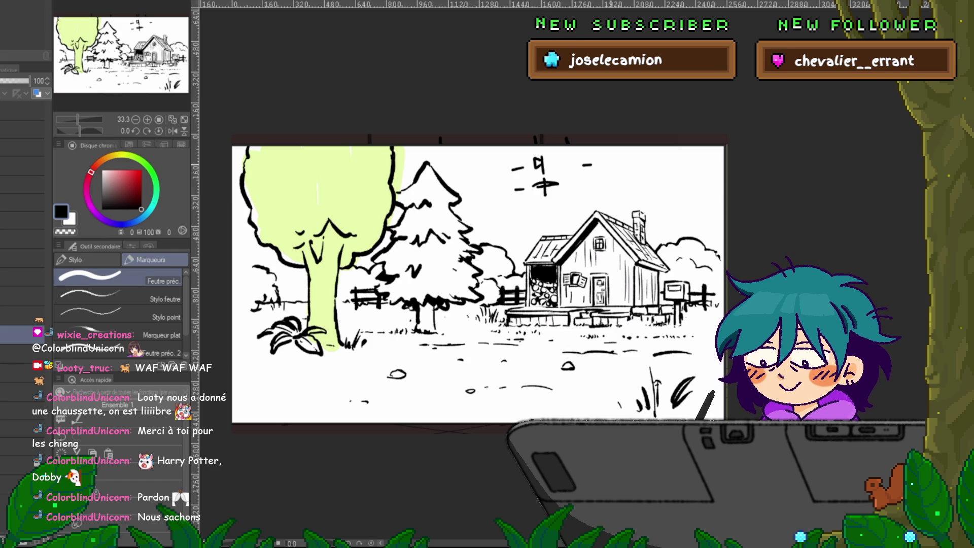
{"action": "left_click", "coordinate": [602, 161]}
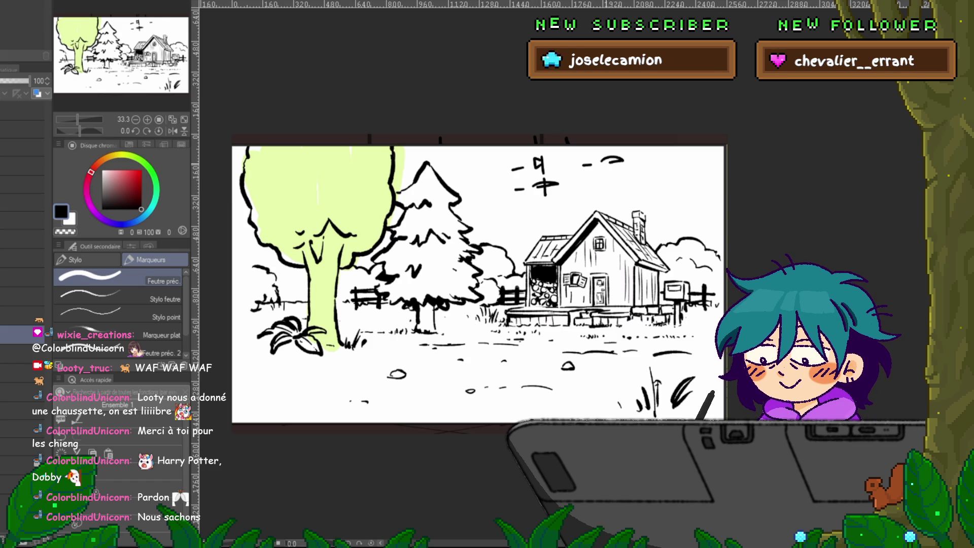
{"action": "mouse_move", "coordinate": [603, 161]}
{"action": "left_mouse_down"}
{"action": "mouse_move", "coordinate": [603, 178]}
{"action": "mouse_move", "coordinate": [657, 165]}
{"action": "left_mouse_up"}
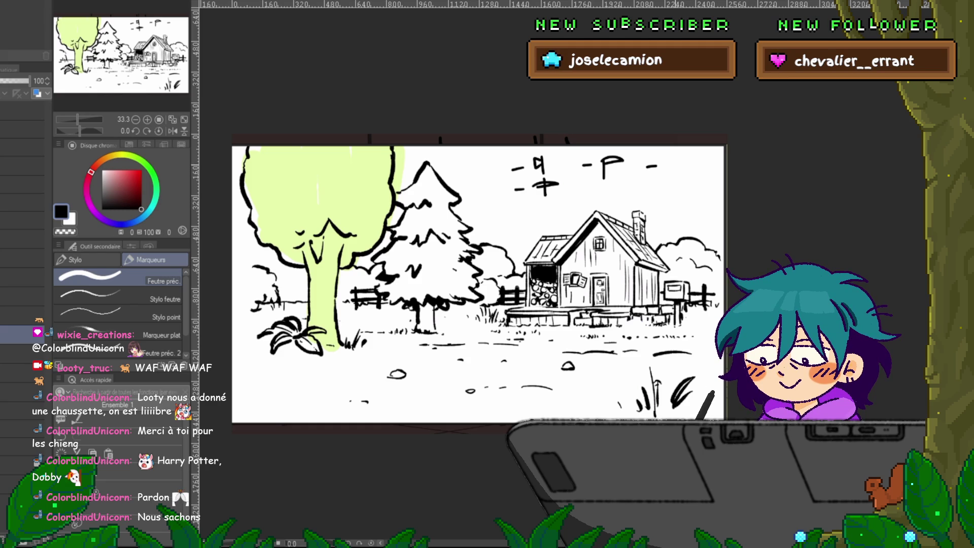
{"action": "left_click_drag", "start_coordinate": [675, 163], "coordinate": [674, 171]}
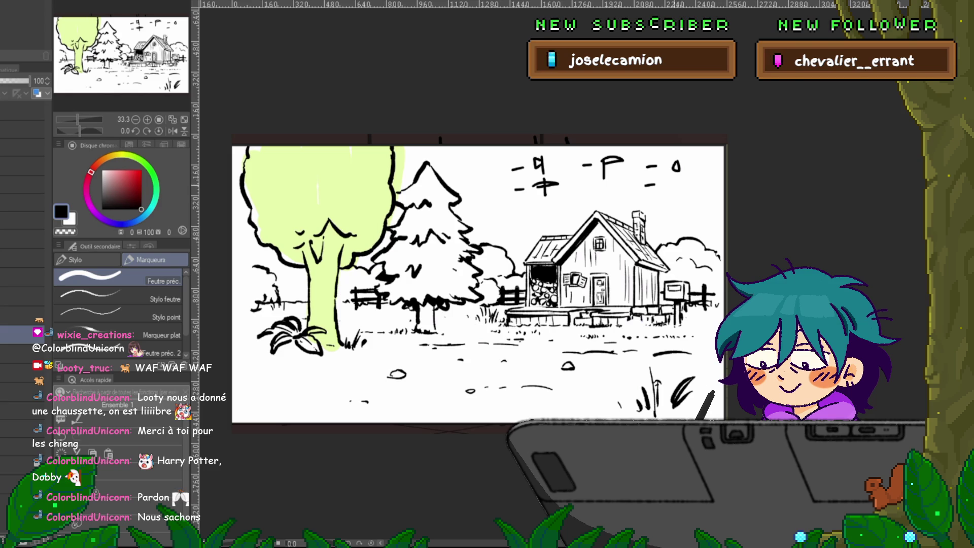
{"action": "left_click_drag", "start_coordinate": [685, 180], "coordinate": [688, 188]}
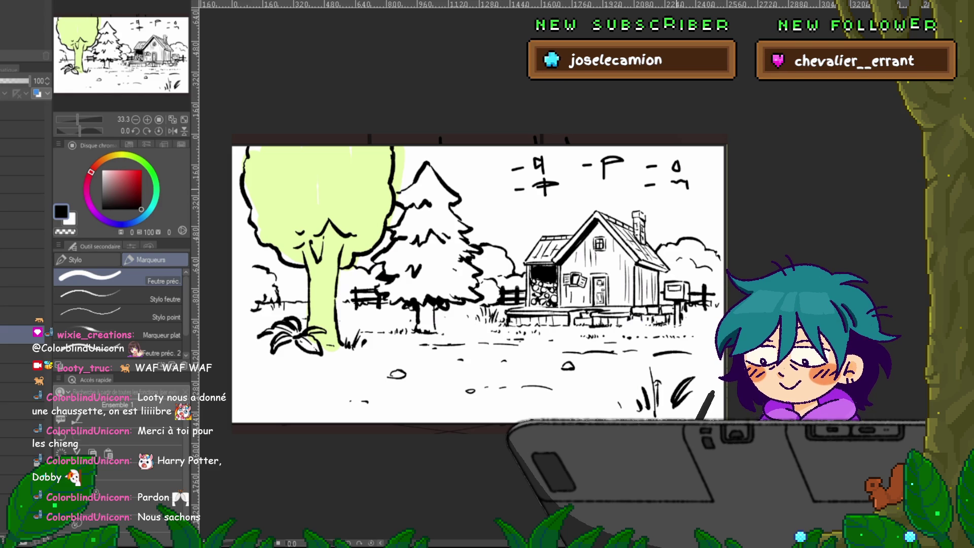
{"action": "key", "text": "ctrl+z"}
{"action": "key", "text": "ctrl+z"}
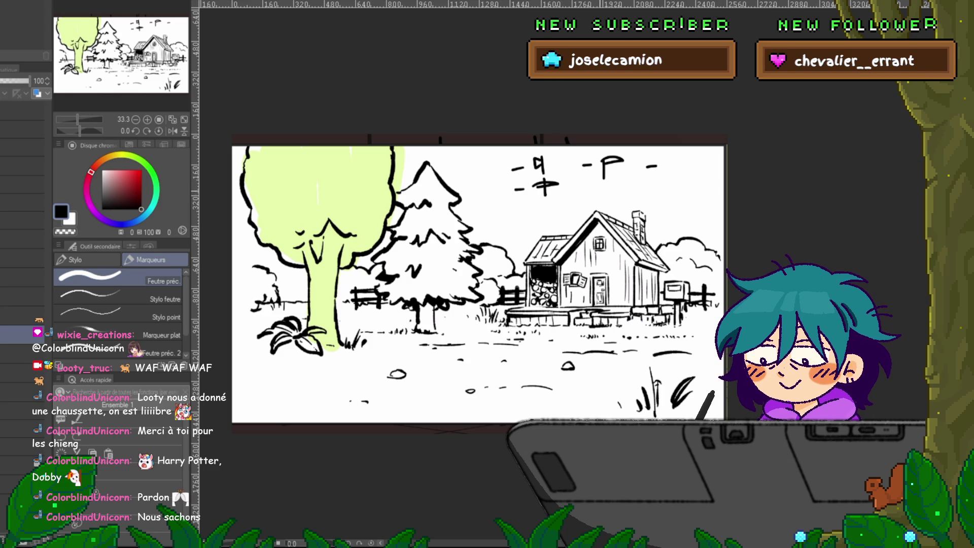
{"action": "key", "text": "ctrl+y"}
{"action": "key", "text": "ctrl+y"}
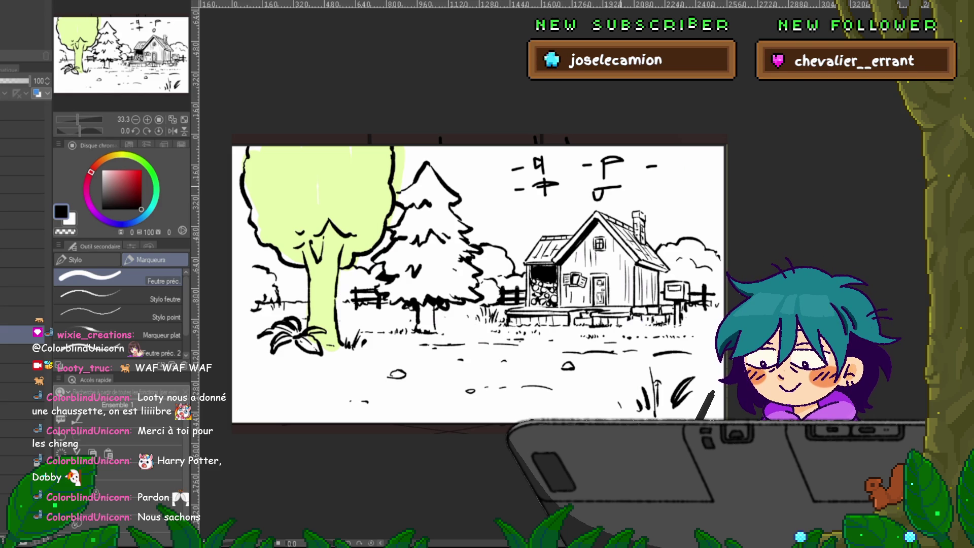
{"action": "left_click_drag", "start_coordinate": [581, 192], "coordinate": [588, 191]}
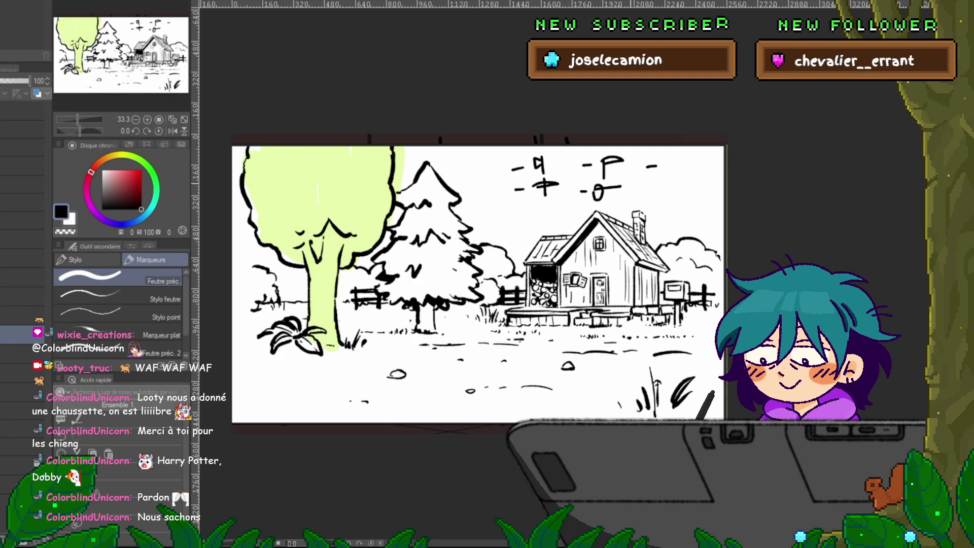
{"action": "scroll", "coordinate": [471, 284], "scroll_direction": "right", "scroll_amount": 1}
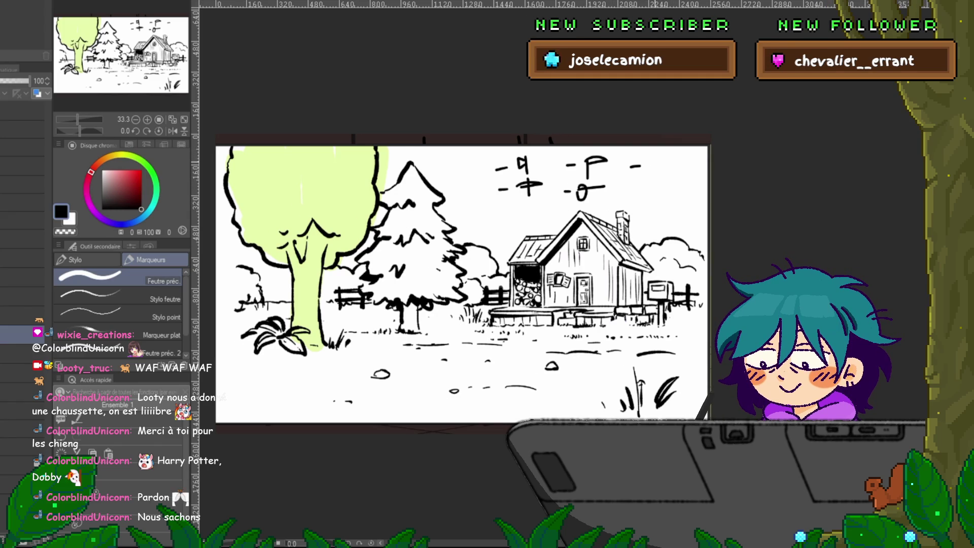
{"action": "mouse_move", "coordinate": [654, 161]}
{"action": "left_mouse_down"}
{"action": "mouse_move", "coordinate": [682, 163]}
{"action": "mouse_move", "coordinate": [657, 165]}
{"action": "mouse_move", "coordinate": [643, 188]}
{"action": "mouse_move", "coordinate": [671, 192]}
{"action": "left_mouse_up"}
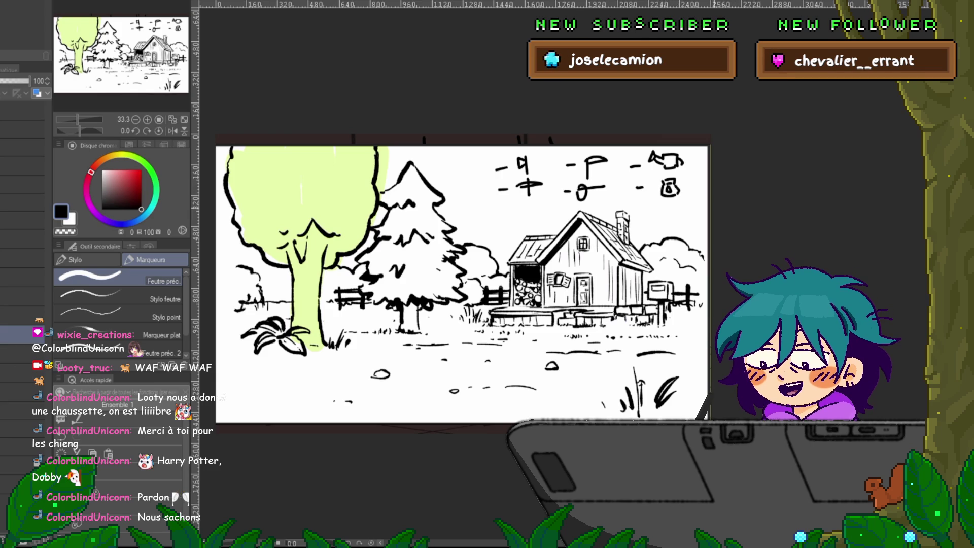
Erase the stray stroke under the tree, reshow the scribble layers and check the 50% tint layer
{"action": "left_click", "coordinate": [23, 373]}
{"action": "left_click", "coordinate": [23, 354]}
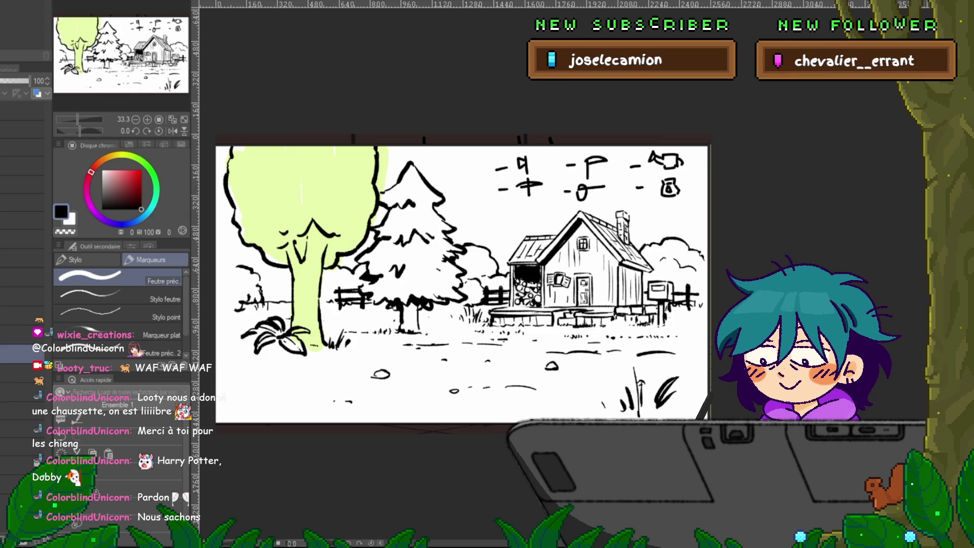
{"action": "mouse_move", "coordinate": [357, 349]}
{"action": "left_mouse_down"}
{"action": "mouse_move", "coordinate": [426, 382]}
{"action": "mouse_move", "coordinate": [443, 378]}
{"action": "left_mouse_up"}
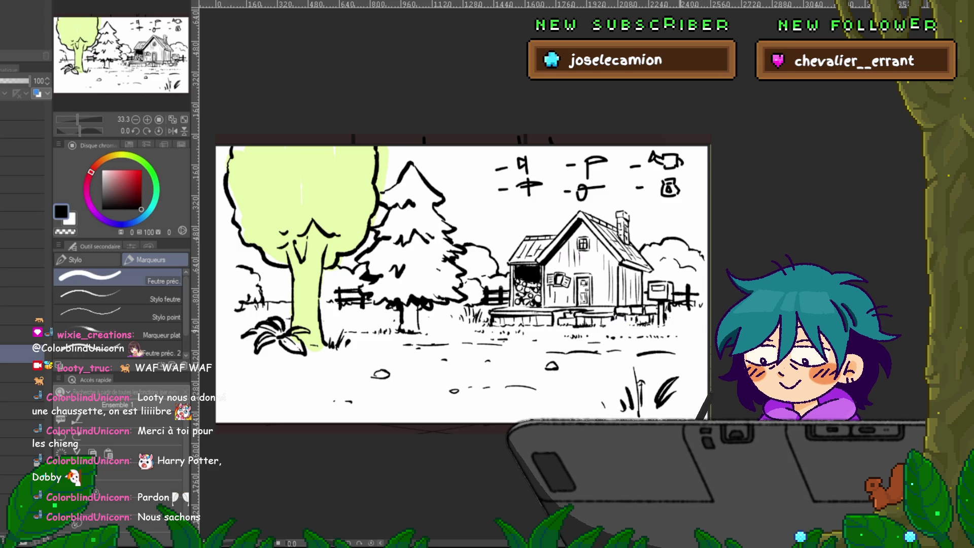
{"action": "key", "text": "ctrl+z"}
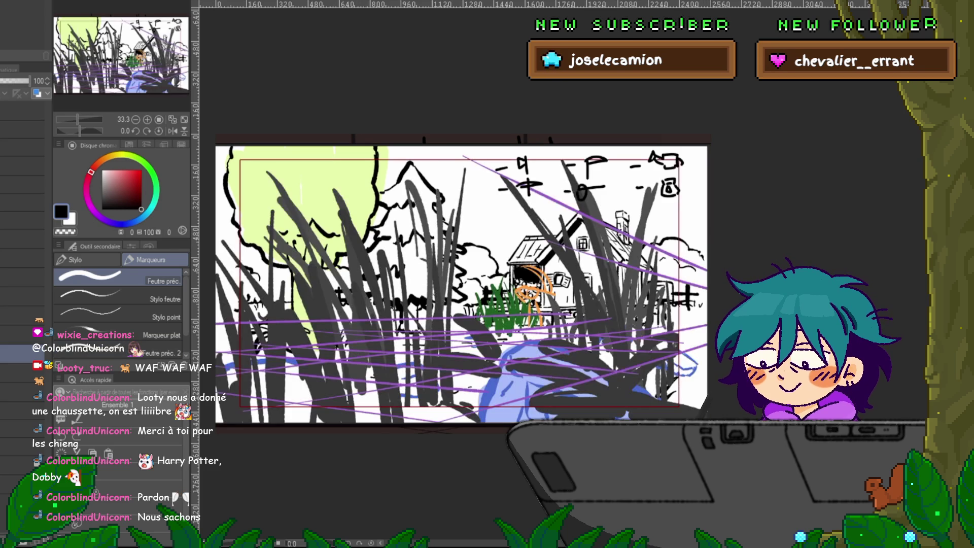
{"action": "left_click", "coordinate": [20, 392]}
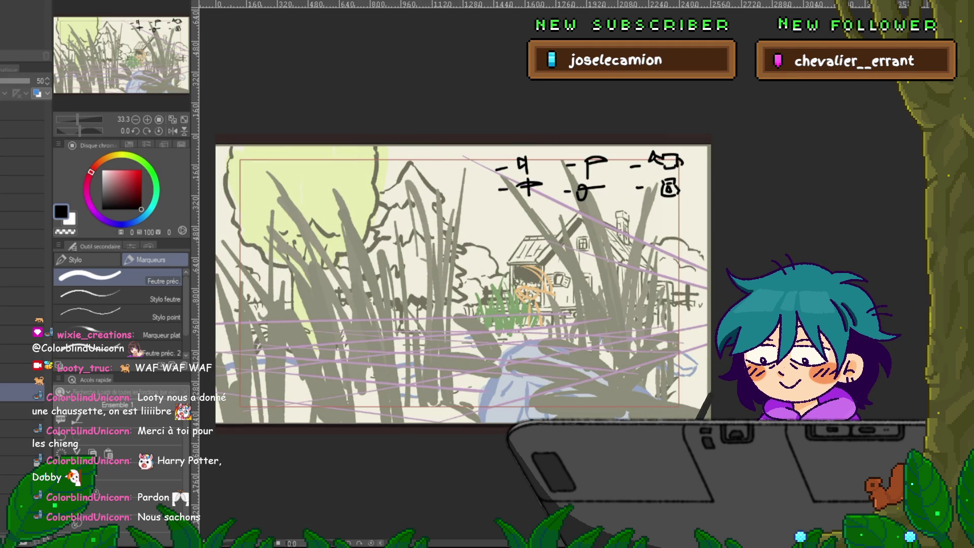
{"action": "left_click", "coordinate": [23, 354]}
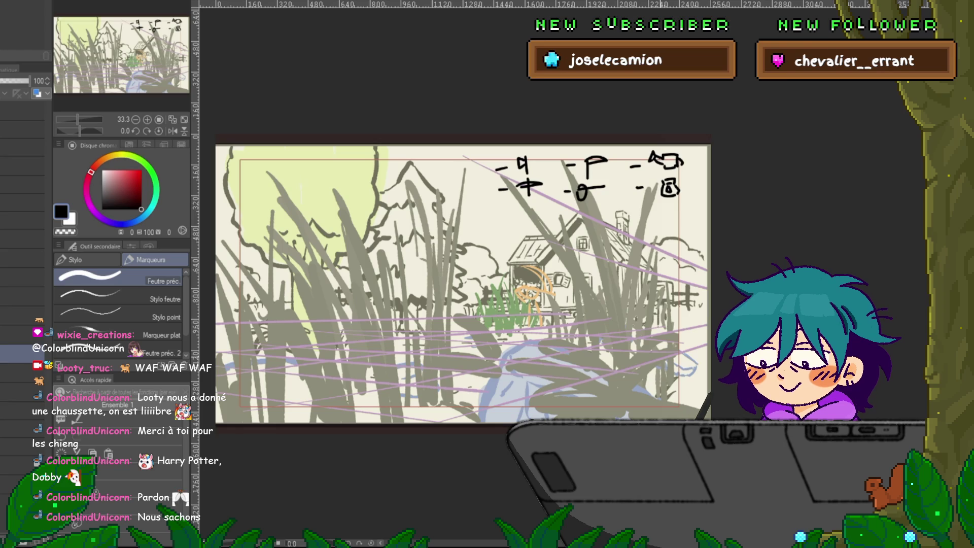
Draw a wide rounded mound outline along the bottom centre of the canvas
{"action": "mouse_move", "coordinate": [492, 389]}
{"action": "left_mouse_down"}
{"action": "mouse_move", "coordinate": [533, 344]}
{"action": "mouse_move", "coordinate": [601, 352]}
{"action": "mouse_move", "coordinate": [660, 420]}
{"action": "left_mouse_up"}
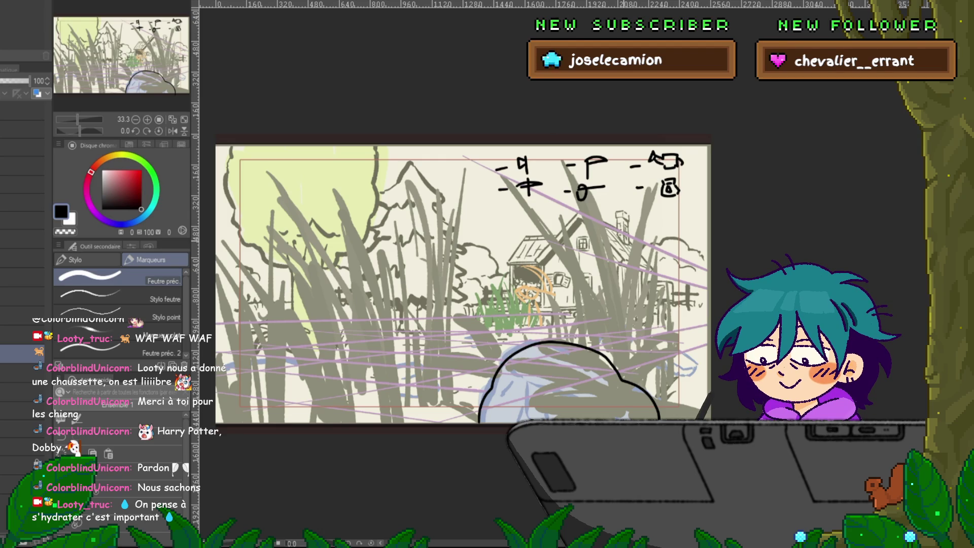
Sketch a tall stick figure at right and a small one by the house, with zigzag grass
{"action": "left_click_drag", "start_coordinate": [470, 260], "coordinate": [498, 258]}
{"action": "key", "text": "ctrl+z"}
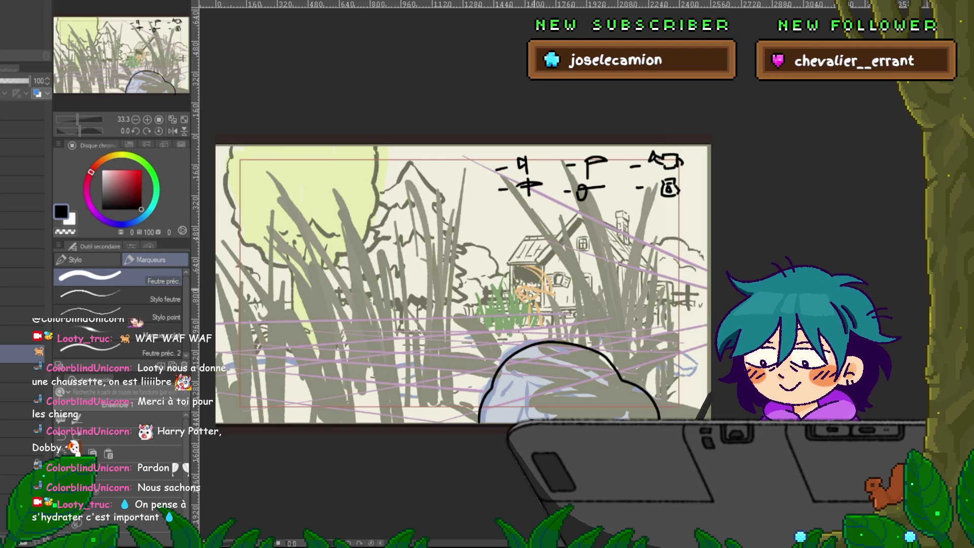
{"action": "left_click_drag", "start_coordinate": [528, 290], "coordinate": [530, 289]}
{"action": "key", "text": "ctrl+z"}
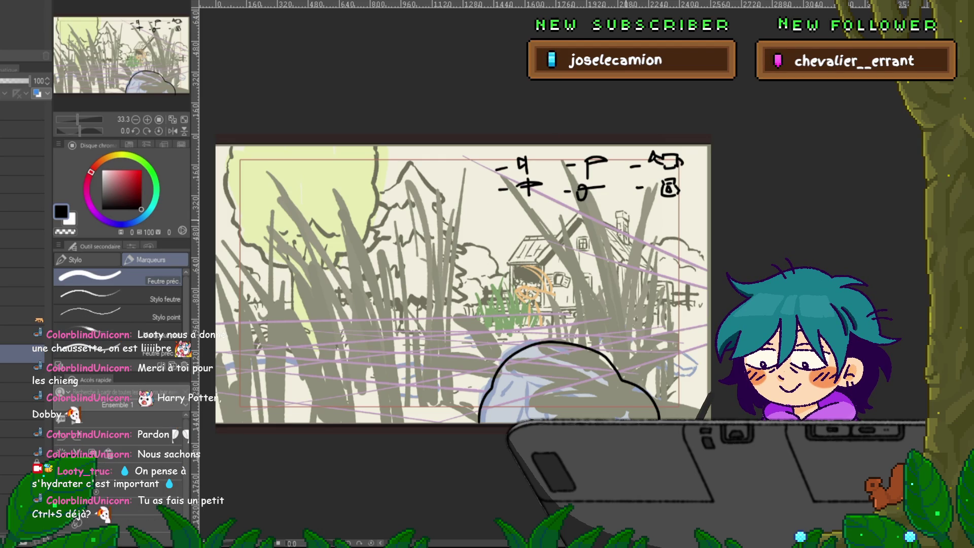
{"action": "mouse_move", "coordinate": [620, 217]}
{"action": "left_mouse_down"}
{"action": "mouse_move", "coordinate": [606, 262]}
{"action": "mouse_move", "coordinate": [621, 221]}
{"action": "left_mouse_up"}
{"action": "key", "text": "ctrl+z"}
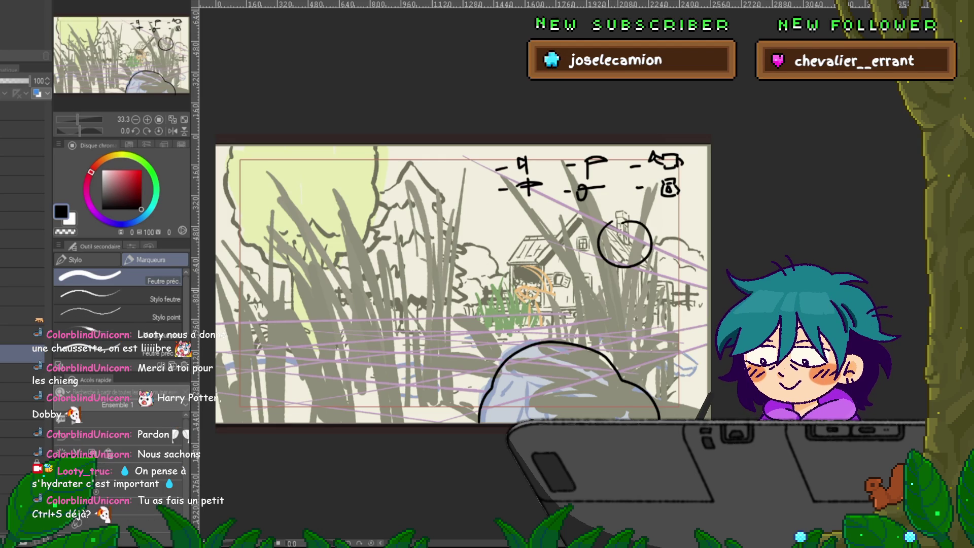
{"action": "left_click_drag", "start_coordinate": [606, 274], "coordinate": [598, 338]}
{"action": "left_click_drag", "start_coordinate": [643, 277], "coordinate": [662, 377]}
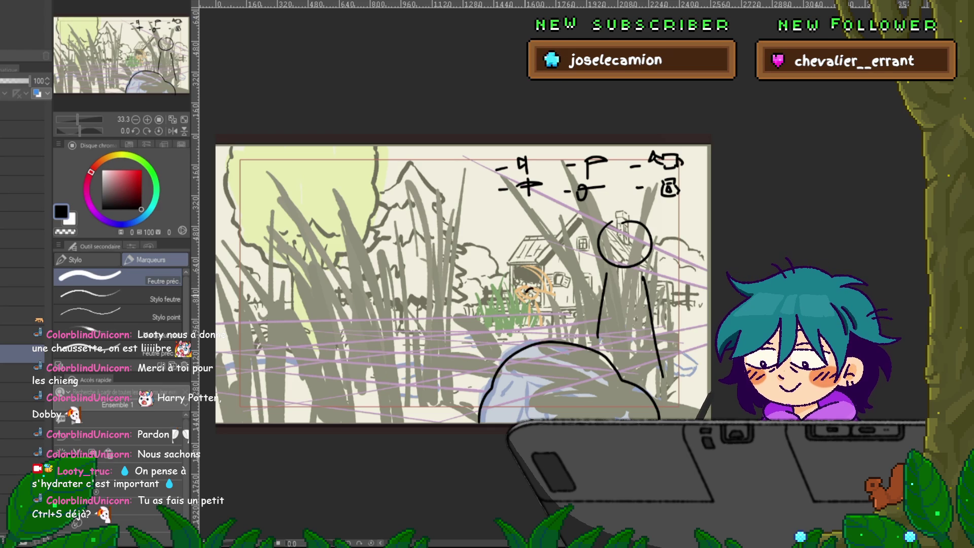
{"action": "mouse_move", "coordinate": [532, 289]}
{"action": "left_mouse_down"}
{"action": "mouse_move", "coordinate": [538, 301]}
{"action": "mouse_move", "coordinate": [547, 285]}
{"action": "left_mouse_up"}
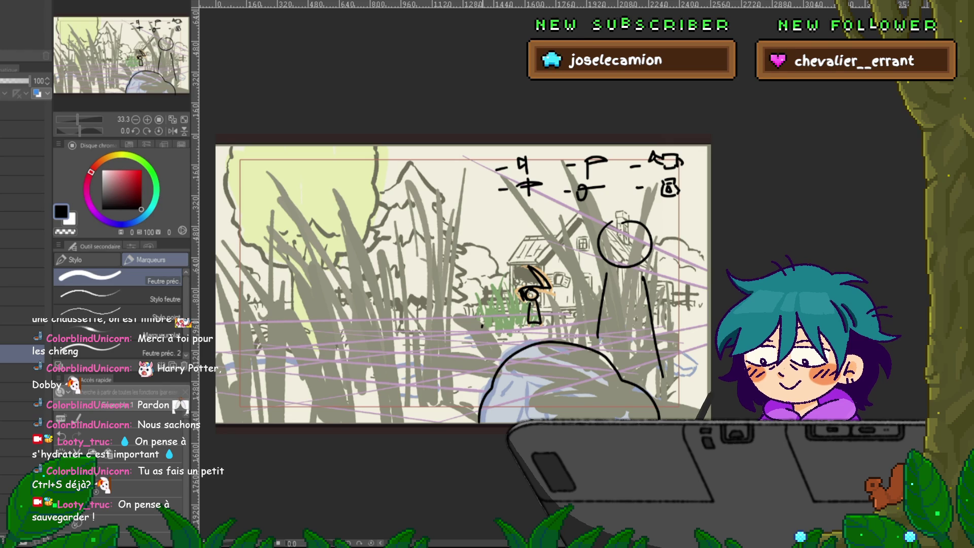
{"action": "mouse_move", "coordinate": [482, 328]}
{"action": "left_mouse_down"}
{"action": "mouse_move", "coordinate": [503, 288]}
{"action": "mouse_move", "coordinate": [538, 320]}
{"action": "left_mouse_up"}
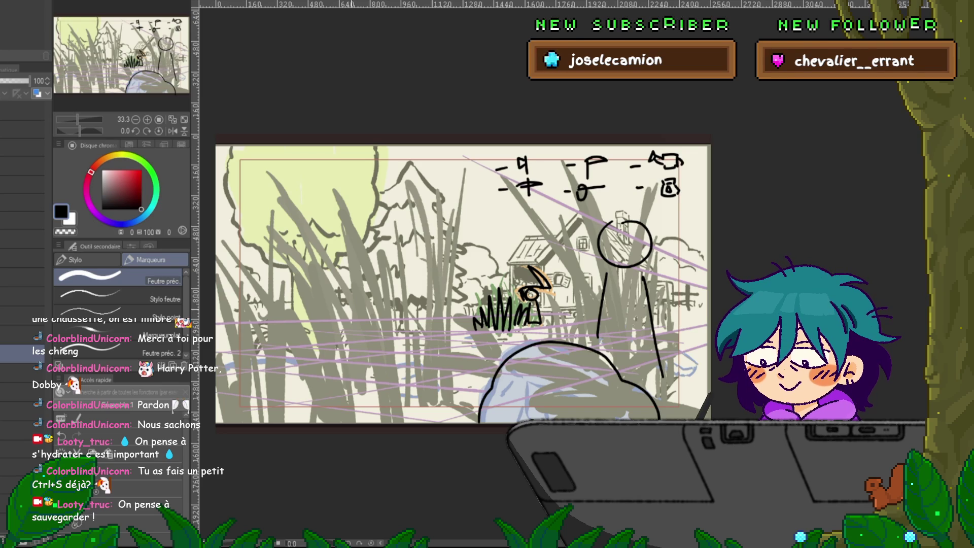
Sketch the hatted stick figure at left with its head and arm
{"action": "left_click_drag", "start_coordinate": [378, 283], "coordinate": [376, 350]}
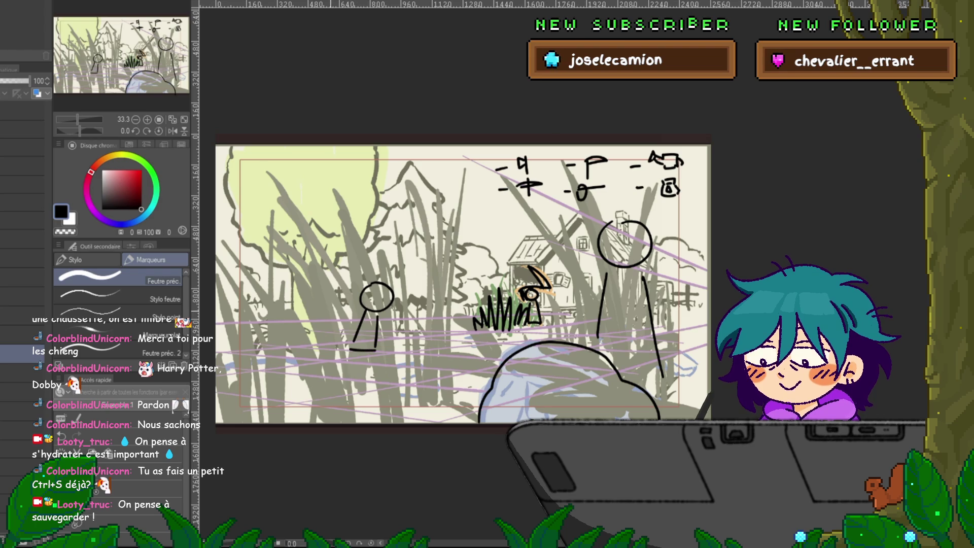
{"action": "mouse_move", "coordinate": [308, 321]}
{"action": "left_mouse_down"}
{"action": "mouse_move", "coordinate": [324, 304]}
{"action": "mouse_move", "coordinate": [321, 323]}
{"action": "left_mouse_up"}
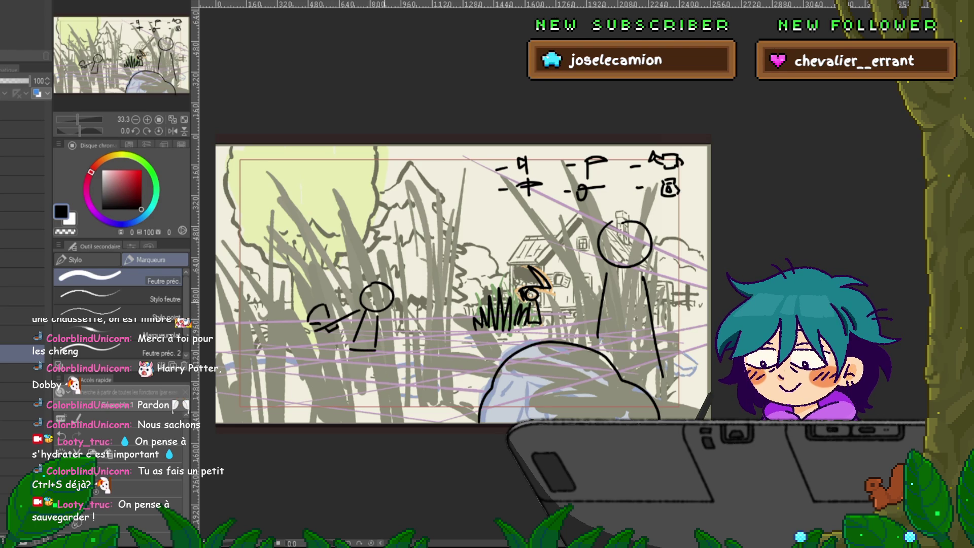
{"action": "mouse_move", "coordinate": [337, 323]}
{"action": "left_mouse_down"}
{"action": "mouse_move", "coordinate": [407, 302]}
{"action": "mouse_move", "coordinate": [405, 274]}
{"action": "mouse_move", "coordinate": [435, 274]}
{"action": "left_mouse_up"}
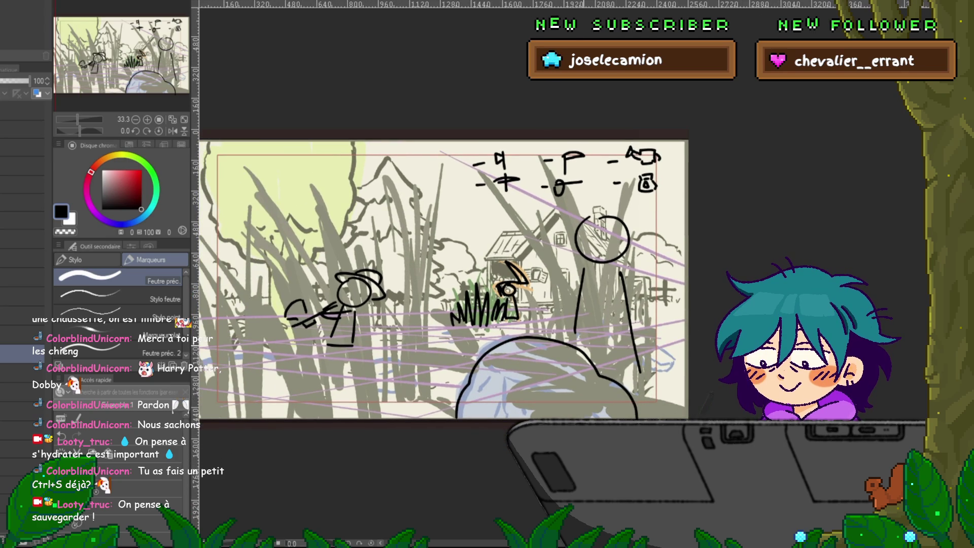
{"action": "left_click_drag", "start_coordinate": [442, 279], "coordinate": [503, 261]}
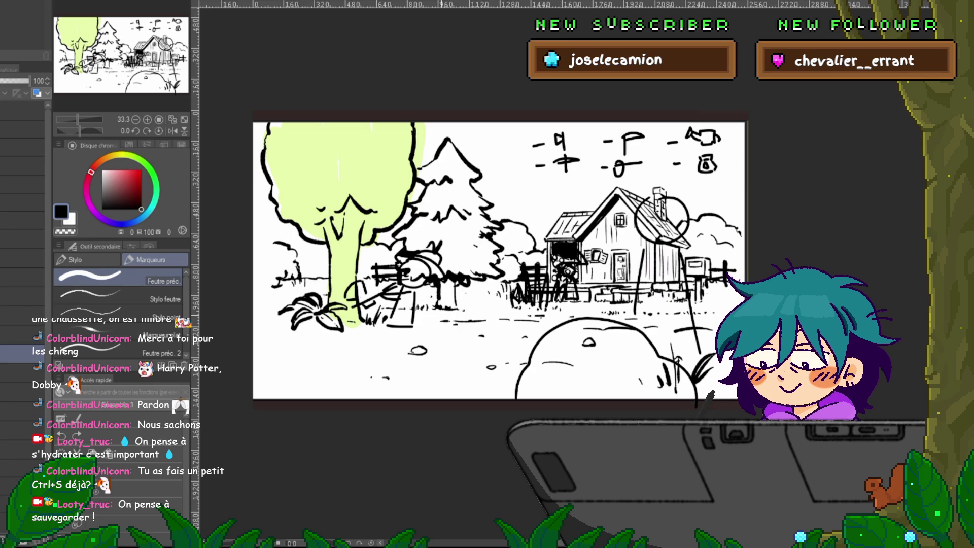
Sketch the diagonal rake handle, the bucket's ground line and a round-headed stick figure with two legs
{"action": "left_click_drag", "start_coordinate": [446, 310], "coordinate": [400, 348]}
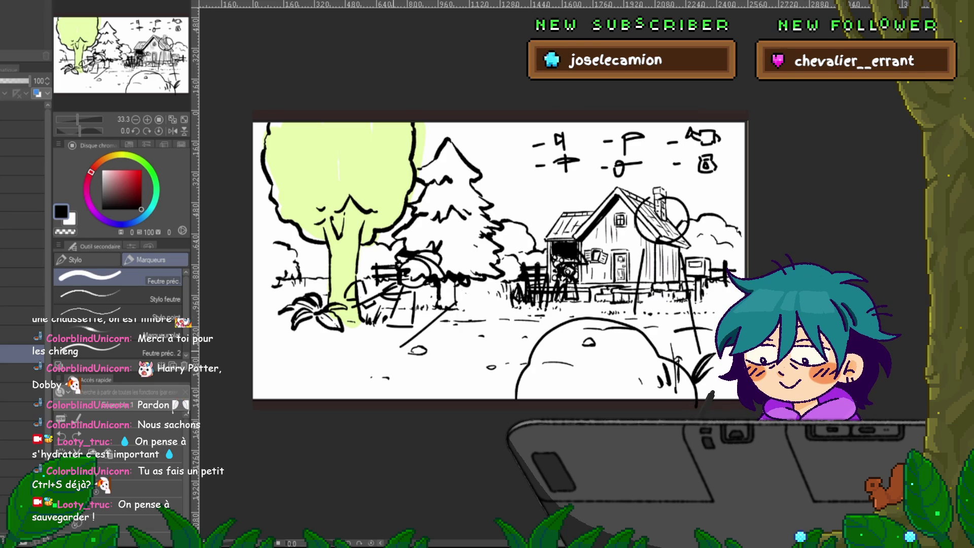
{"action": "left_click_drag", "start_coordinate": [382, 369], "coordinate": [435, 368]}
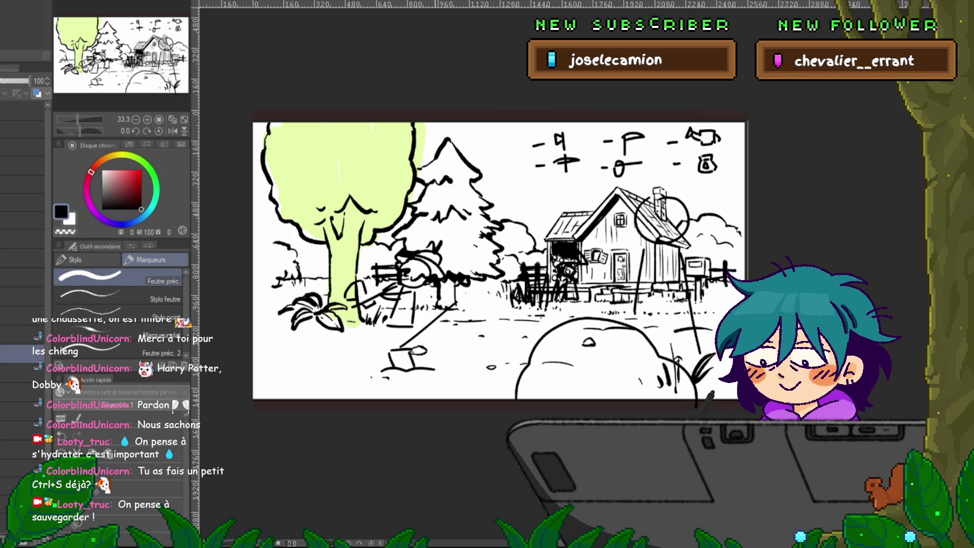
{"action": "left_click_drag", "start_coordinate": [459, 317], "coordinate": [409, 347]}
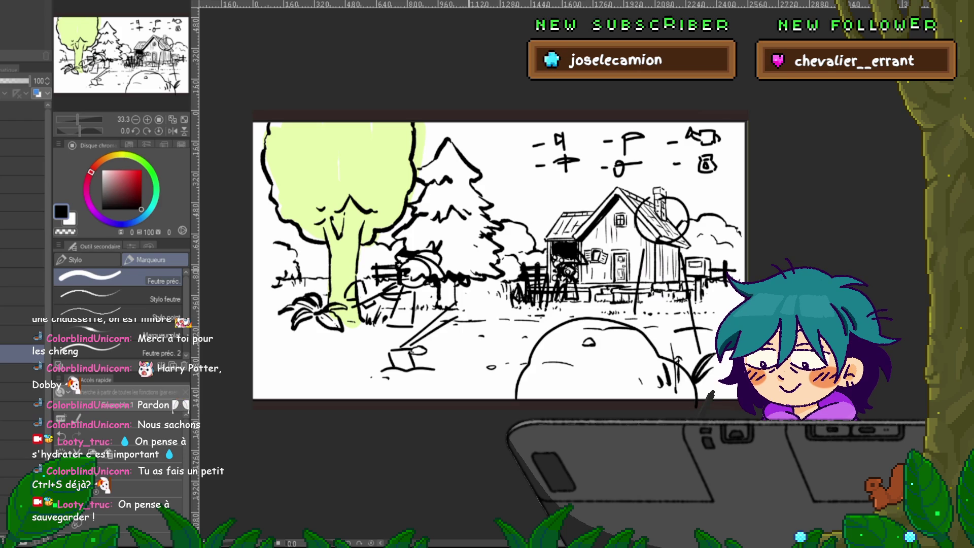
{"action": "left_click_drag", "start_coordinate": [472, 233], "coordinate": [463, 233]}
{"action": "left_click_drag", "start_coordinate": [454, 281], "coordinate": [447, 308]}
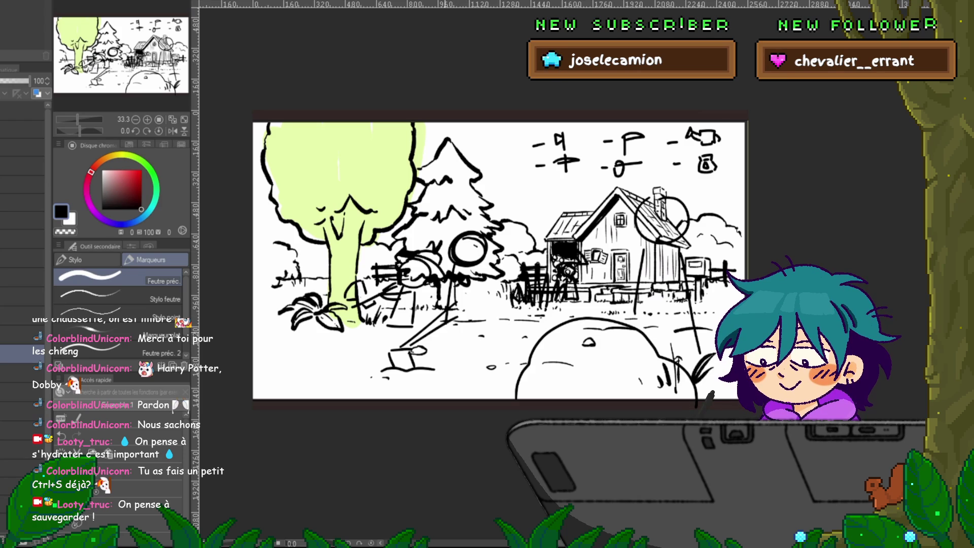
{"action": "left_click_drag", "start_coordinate": [481, 280], "coordinate": [489, 348]}
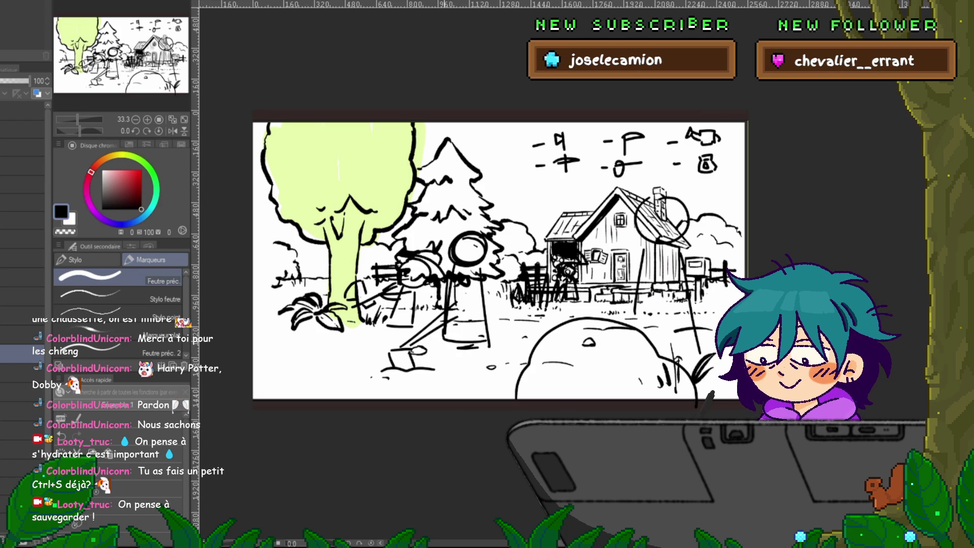
{"action": "left_click_drag", "start_coordinate": [482, 281], "coordinate": [491, 347]}
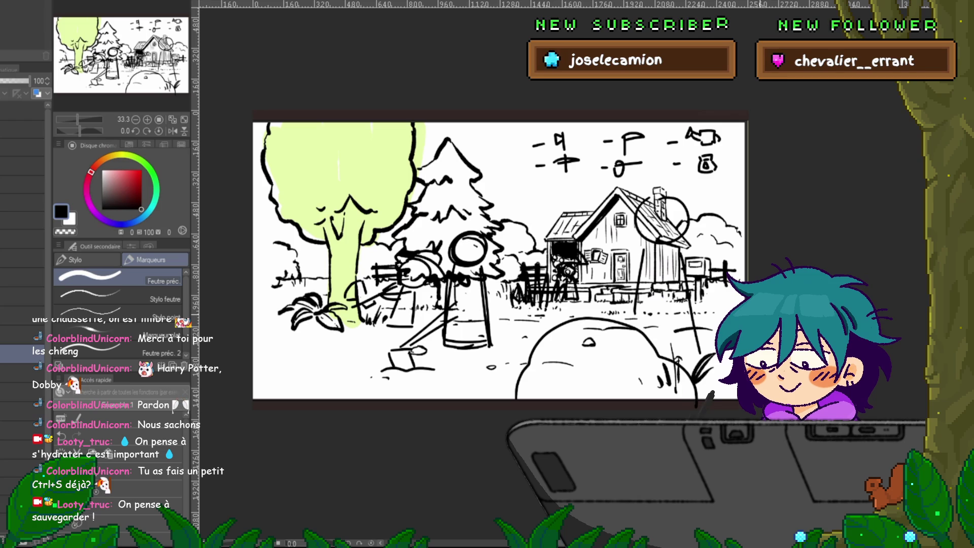
Move the new stick figure up and to the right with Ctrl+T
{"action": "key", "text": "ctrl+t"}
{"action": "left_click_drag", "start_coordinate": [437, 317], "coordinate": [453, 303]}
{"action": "key", "text": "Return"}
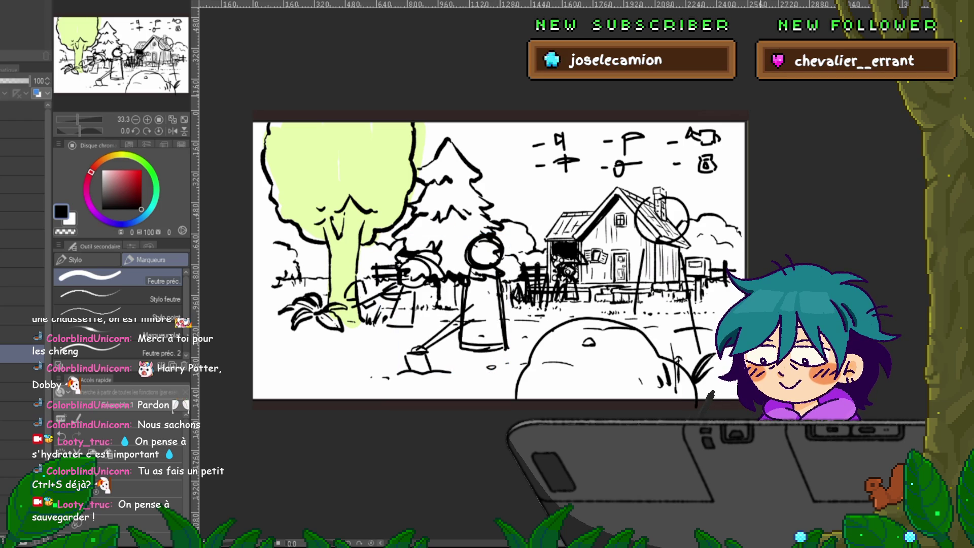
Lasso the rake and bucket and shift them to the new stick figure's feet
{"action": "key", "text": "m"}
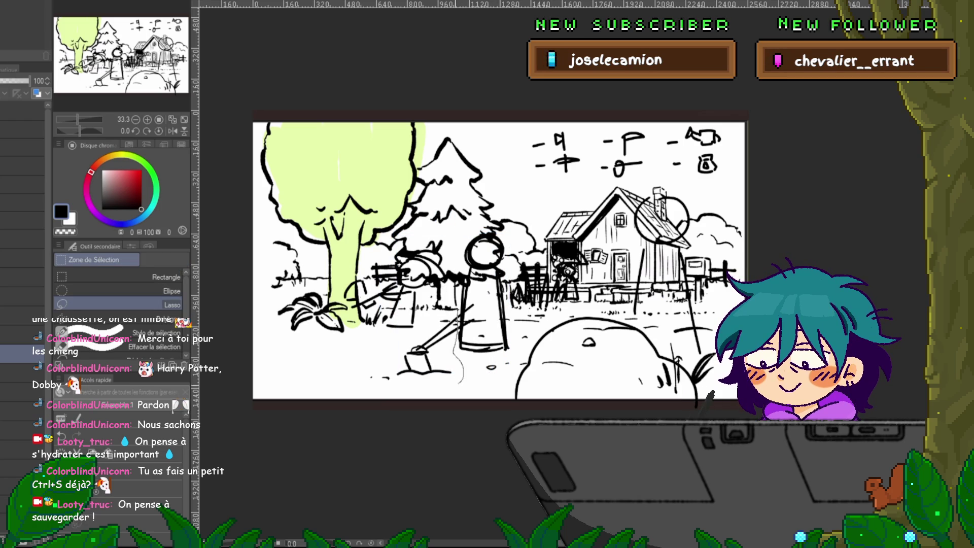
{"action": "mouse_move", "coordinate": [460, 383]}
{"action": "left_mouse_down"}
{"action": "mouse_move", "coordinate": [385, 350]}
{"action": "mouse_move", "coordinate": [400, 324]}
{"action": "mouse_move", "coordinate": [418, 345]}
{"action": "mouse_move", "coordinate": [417, 334]}
{"action": "mouse_move", "coordinate": [408, 340]}
{"action": "left_mouse_up"}
{"action": "key", "text": "ctrl+t"}
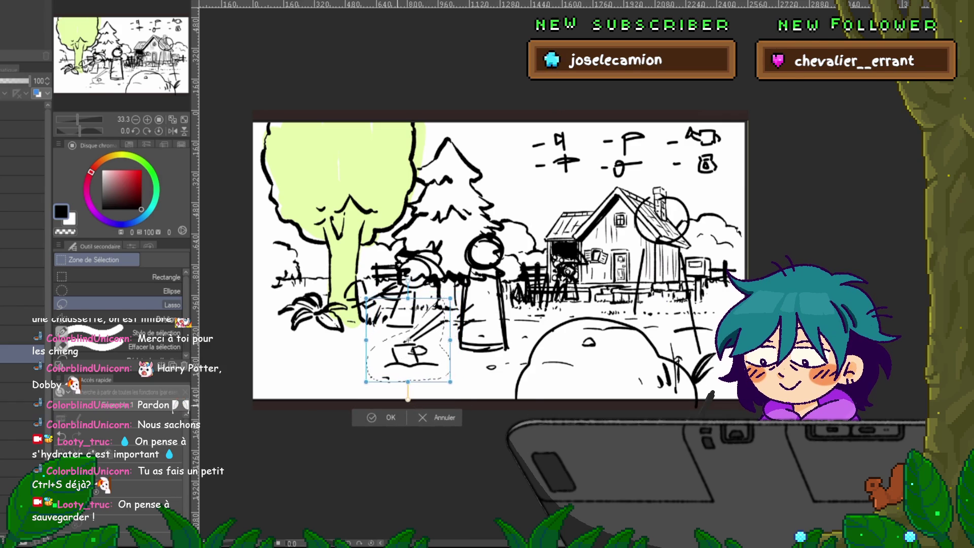
{"action": "key", "text": "Return"}
{"action": "key", "text": "p"}
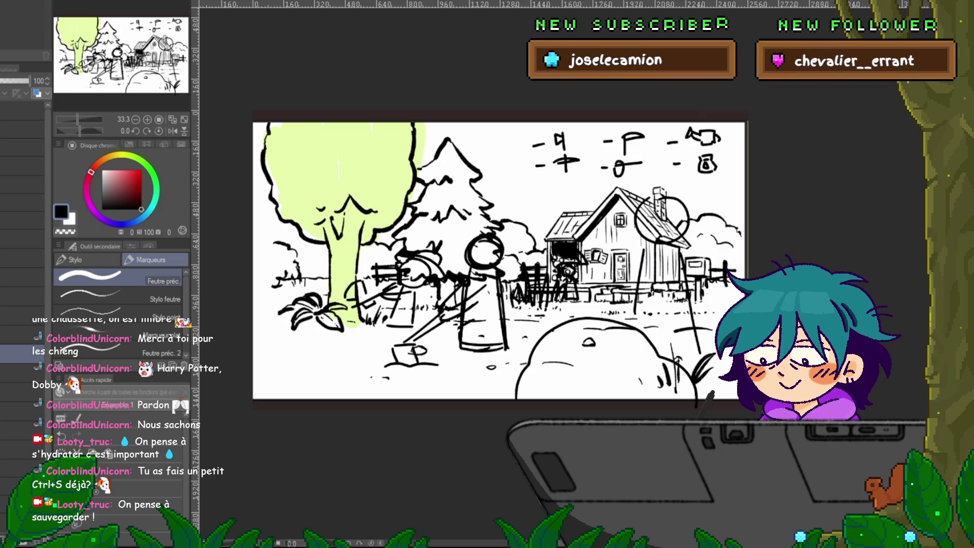
{"action": "key", "text": "ctrl+Tab"}
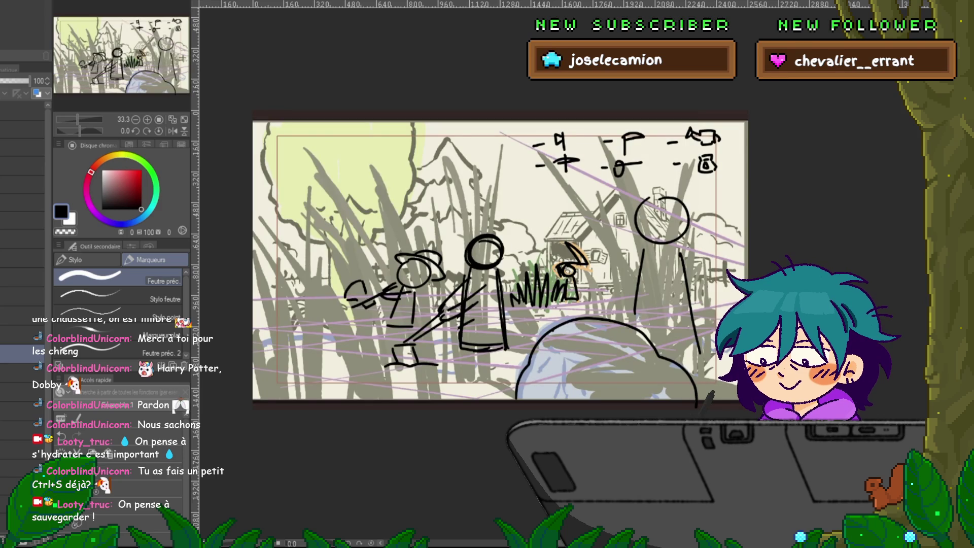
{"action": "key", "text": "ctrl+Tab"}
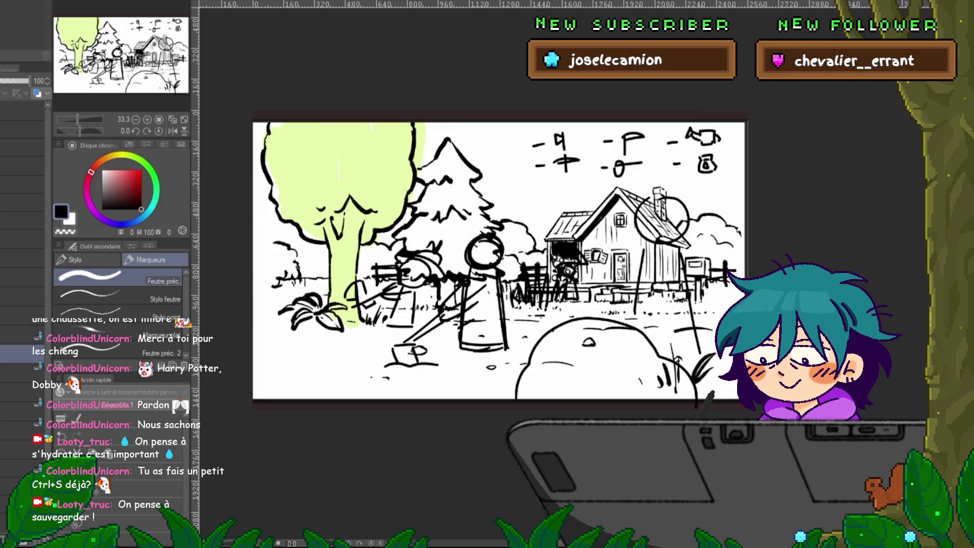
{"action": "key", "text": "ctrl+Tab"}
{"action": "key", "text": "ctrl+Tab"}
{"action": "key", "text": "ctrl+Tab"}
{"action": "key", "text": "ctrl+Tab"}
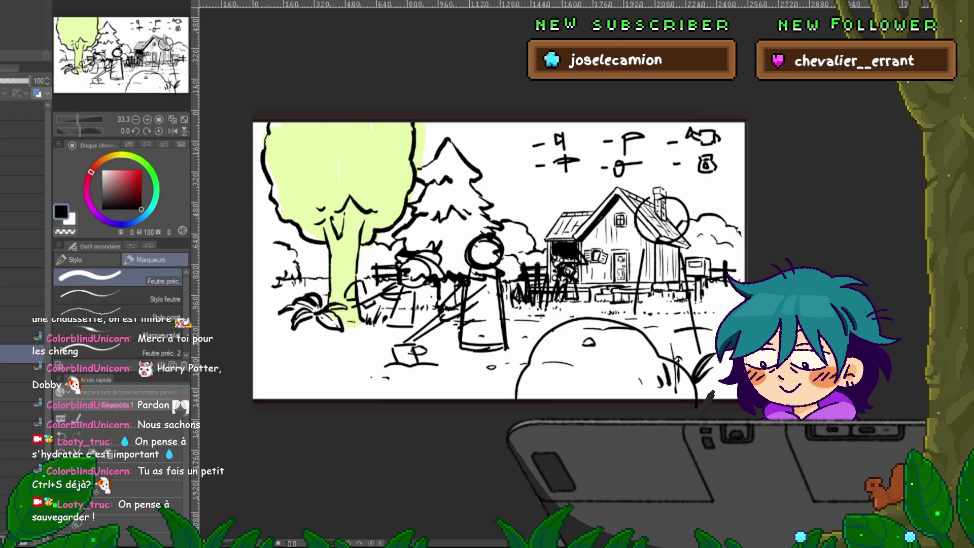
{"action": "key", "text": "ctrl+Tab"}
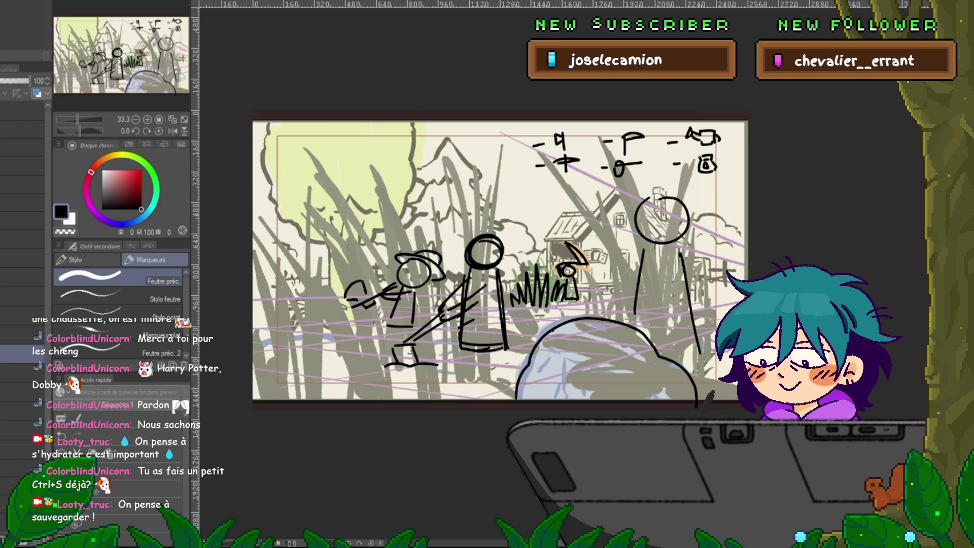
{"action": "key", "text": "ctrl+Tab"}
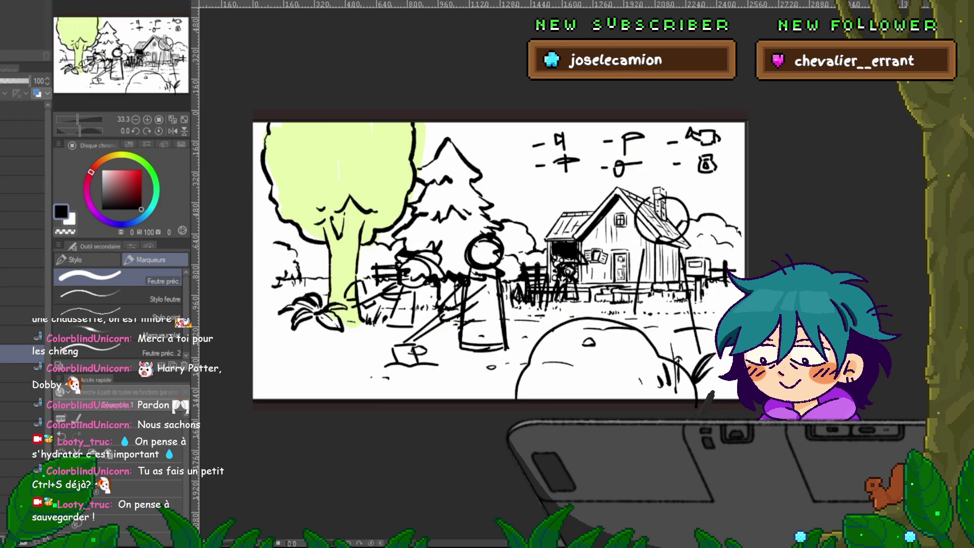
{"action": "key", "text": "ctrl+Tab"}
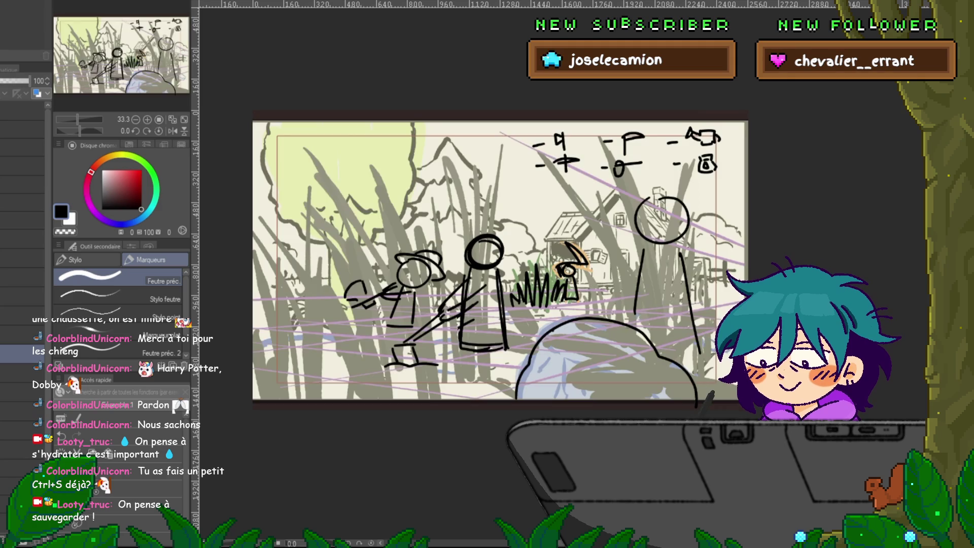
{"action": "key", "text": "ctrl+Tab"}
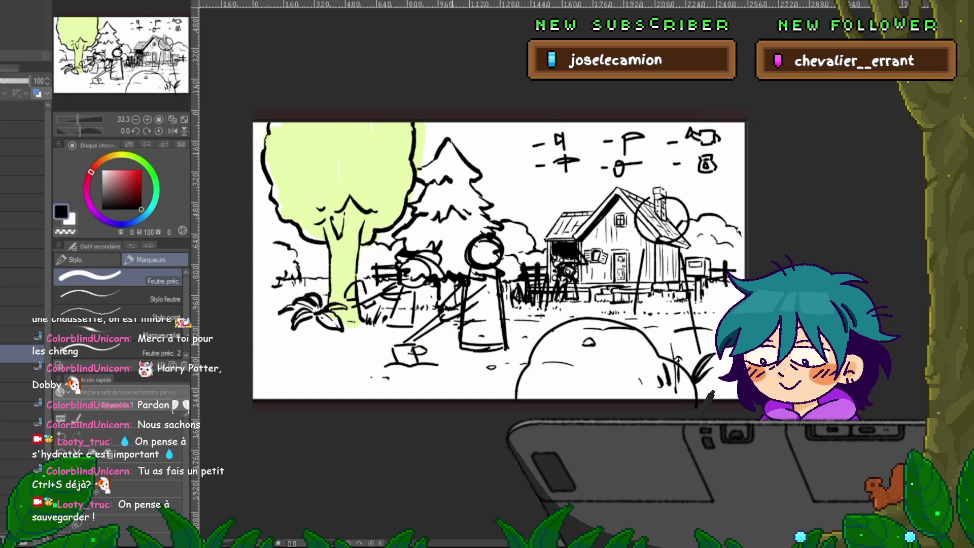
{"action": "left_click", "coordinate": [20, 392]}
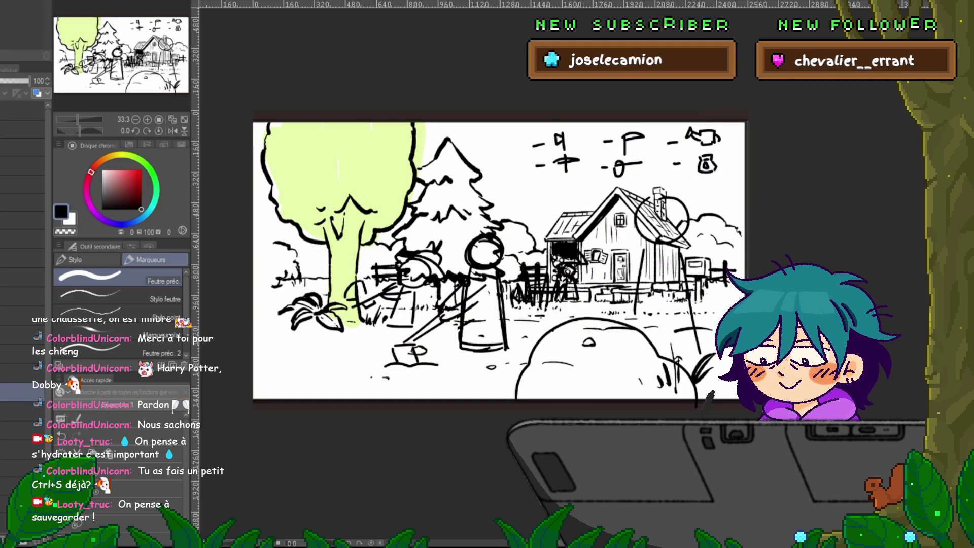
{"action": "key", "text": "Delete"}
{"action": "key", "text": "ctrl+z"}
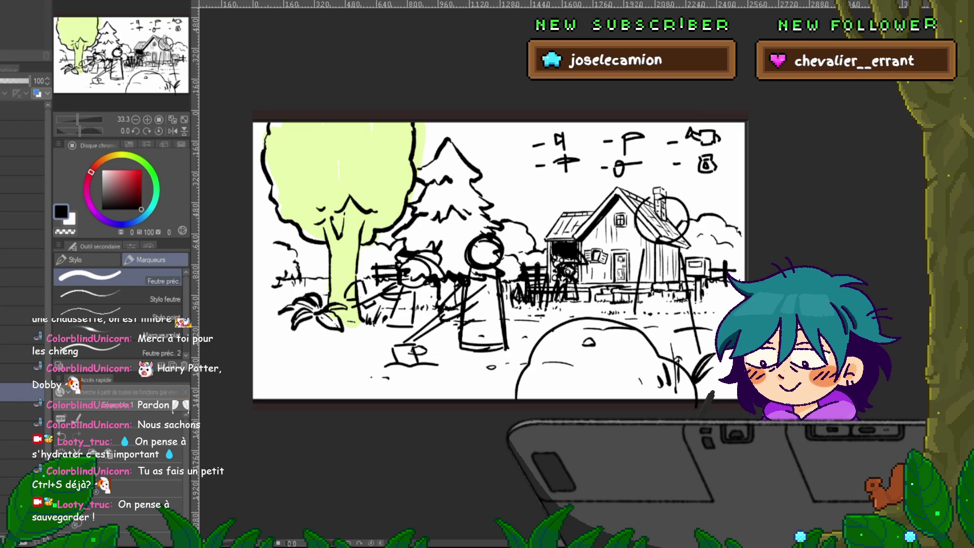
{"action": "left_click", "coordinate": [20, 354]}
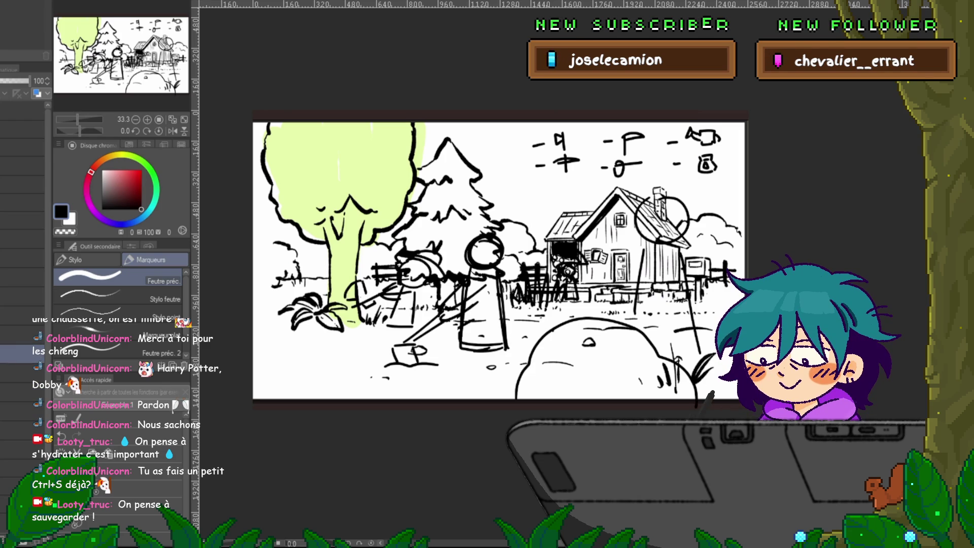
{"action": "left_click", "coordinate": [20, 373]}
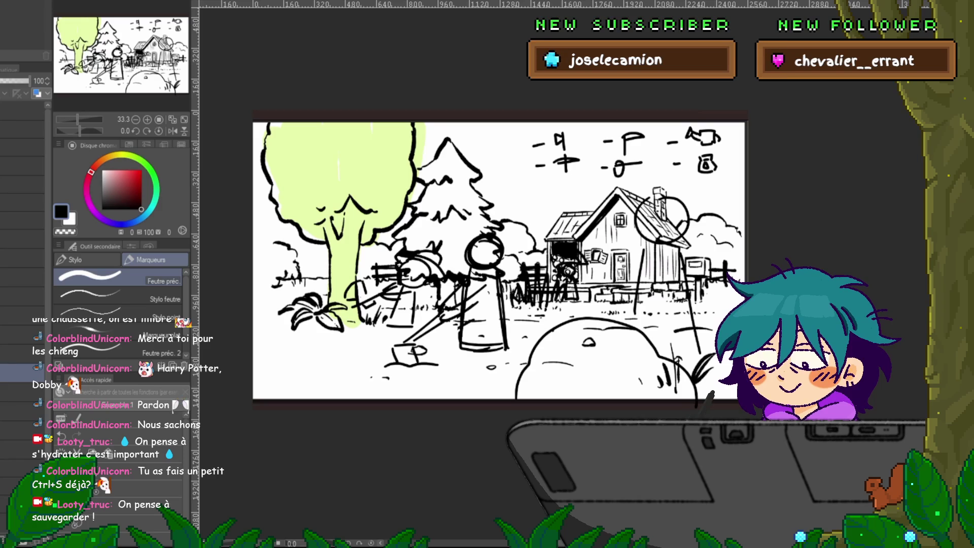
{"action": "left_click", "coordinate": [21, 392]}
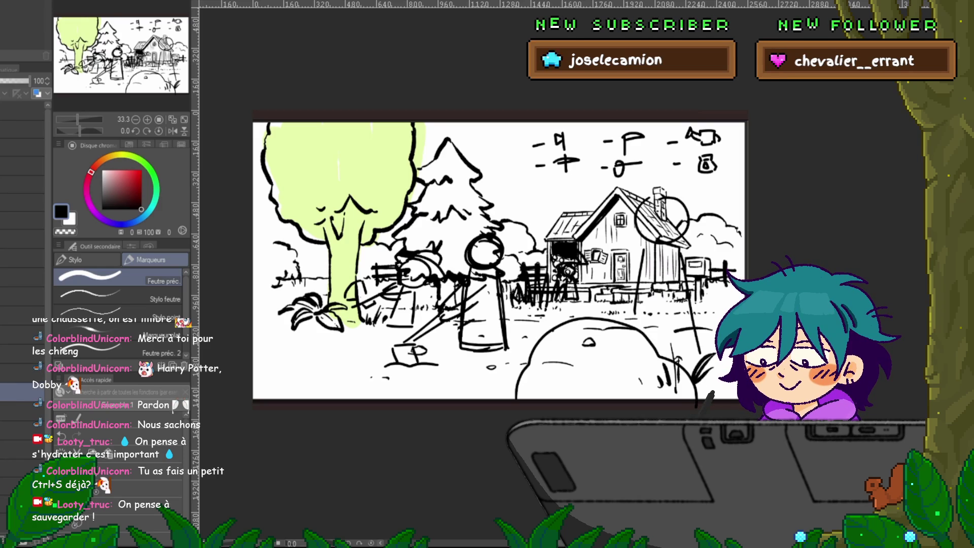
{"action": "left_click", "coordinate": [20, 411]}
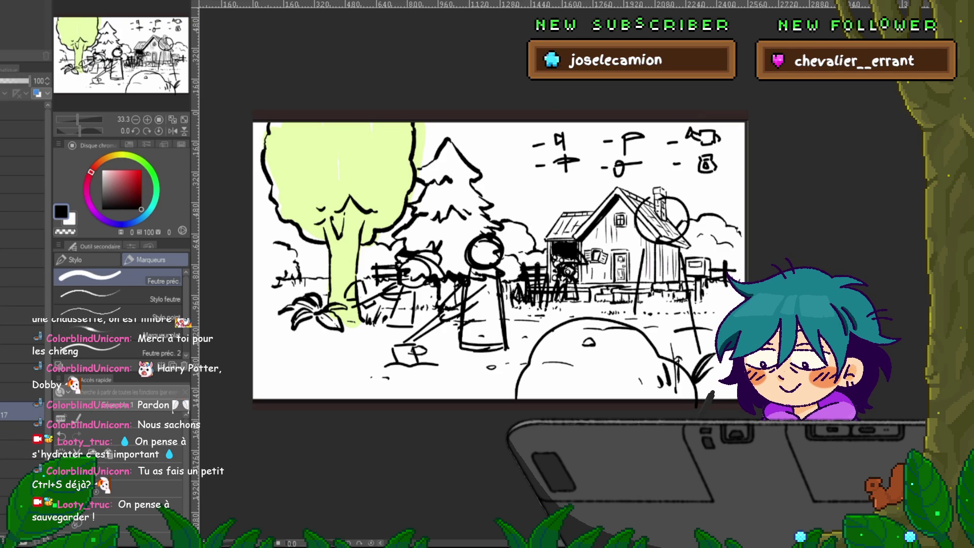
{"action": "left_click", "coordinate": [23, 430]}
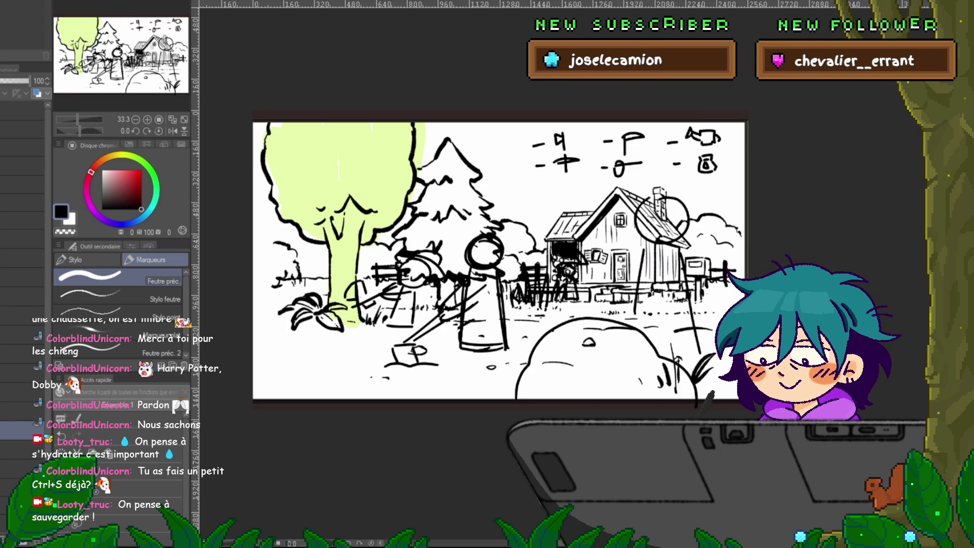
{"action": "left_click", "coordinate": [23, 411]}
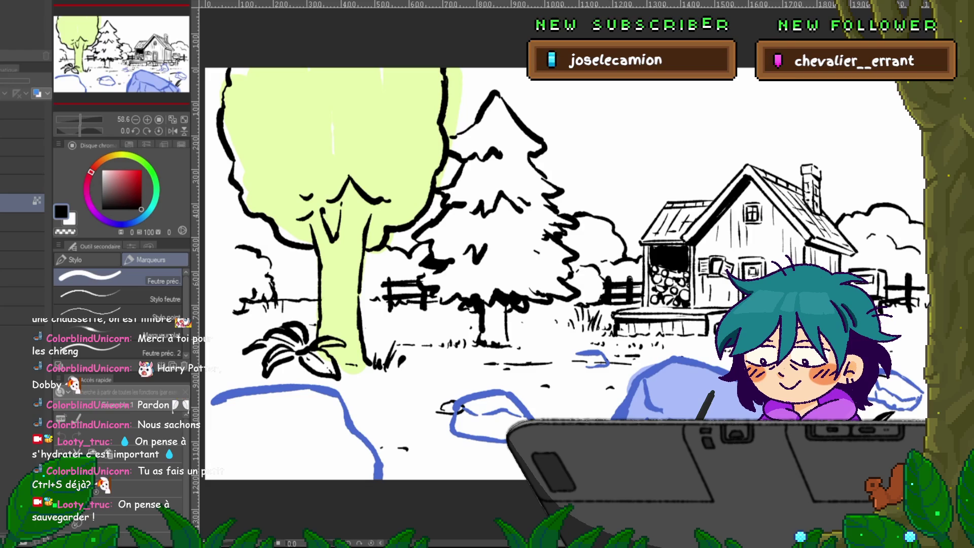
Cycle past the grass version and the farmer character sheet to the clean drawing with blue rocks
{"action": "scroll", "coordinate": [593, 408], "scroll_direction": "down", "scroll_amount": 2}
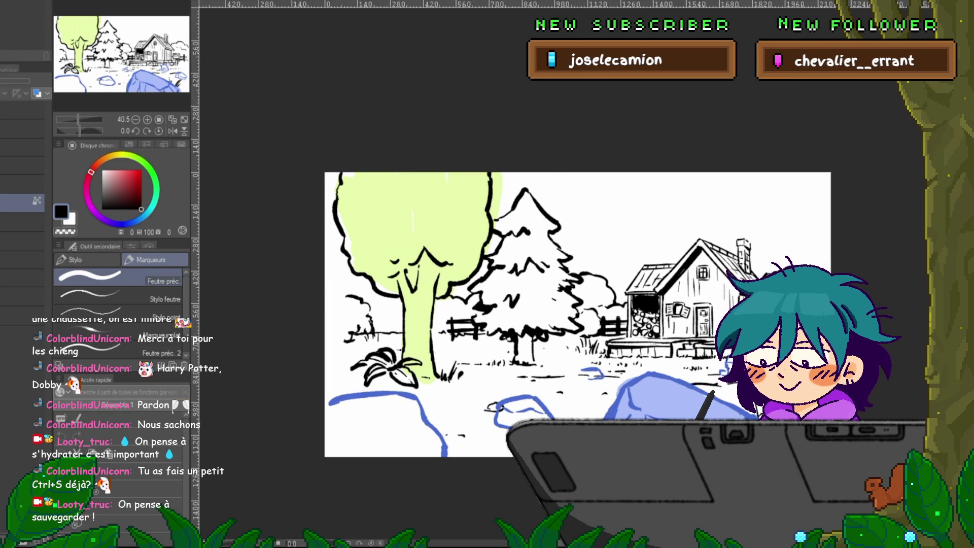
{"action": "key", "text": "ctrl+Tab"}
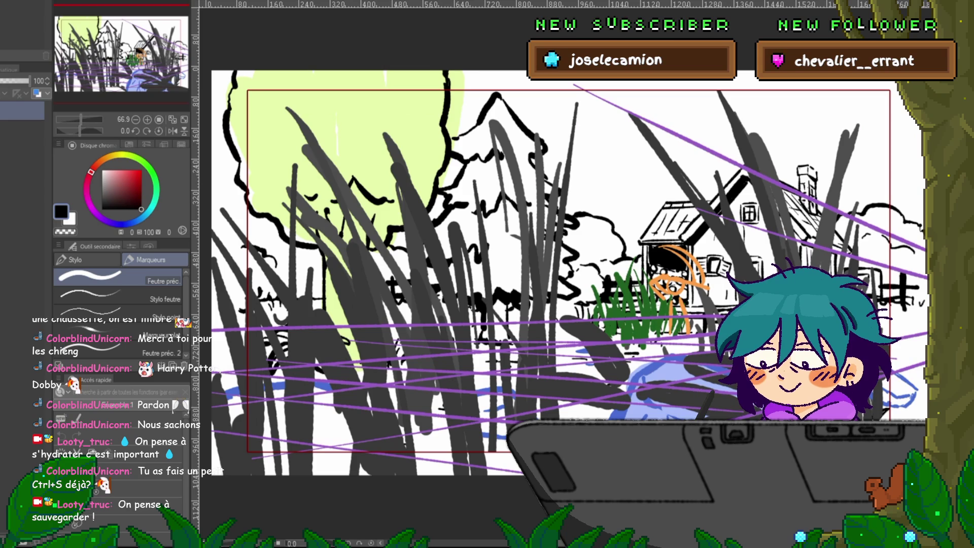
{"action": "key", "text": "ctrl+Tab"}
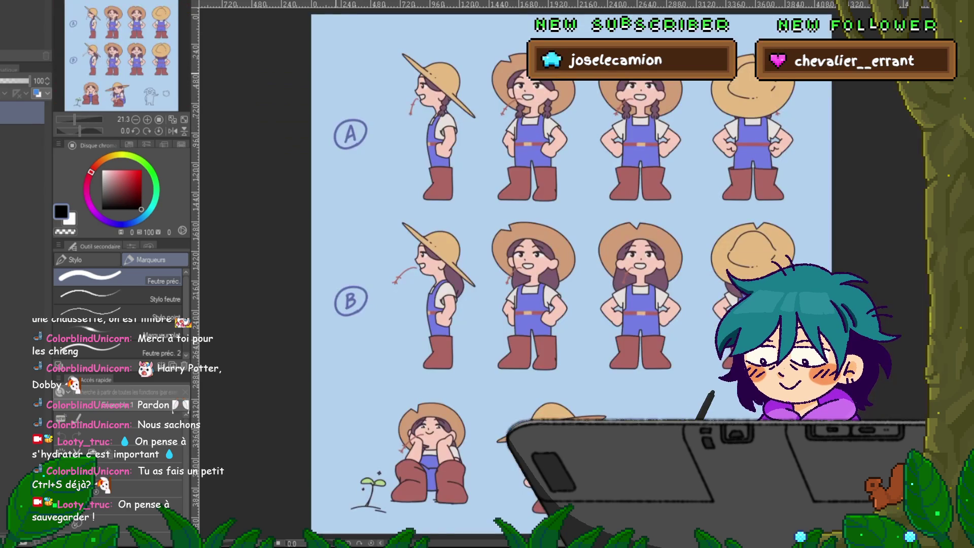
{"action": "key", "text": "ctrl+Tab"}
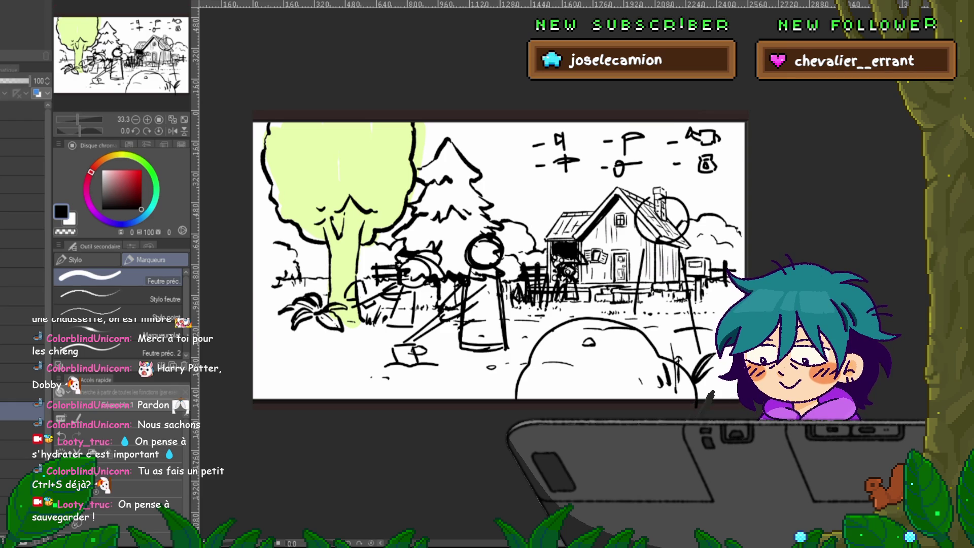
{"action": "key", "text": "ctrl+Tab"}
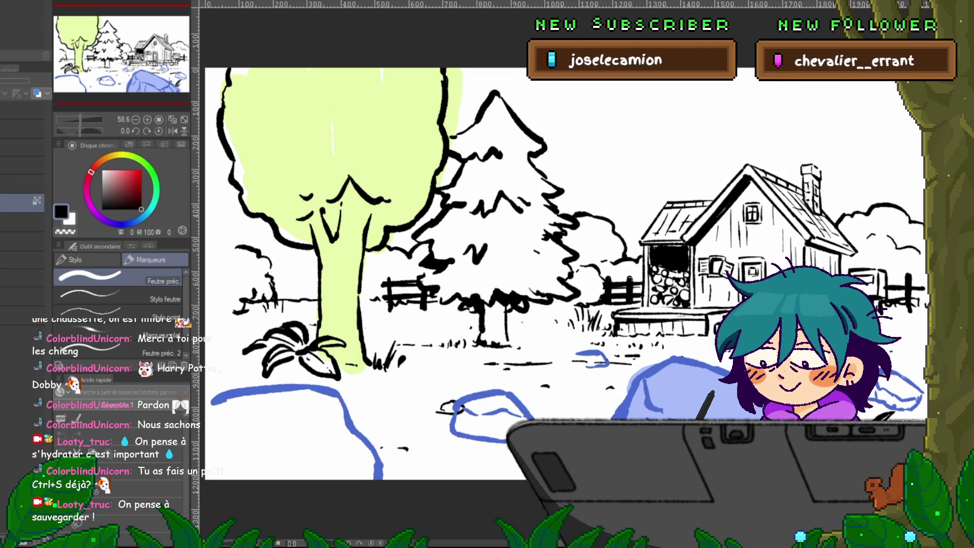
Toggle the perspective guides and the dark foreground grass strokes to compare
{"action": "key", "text": "ctrl+v"}
{"action": "key", "text": "ctrl+z"}
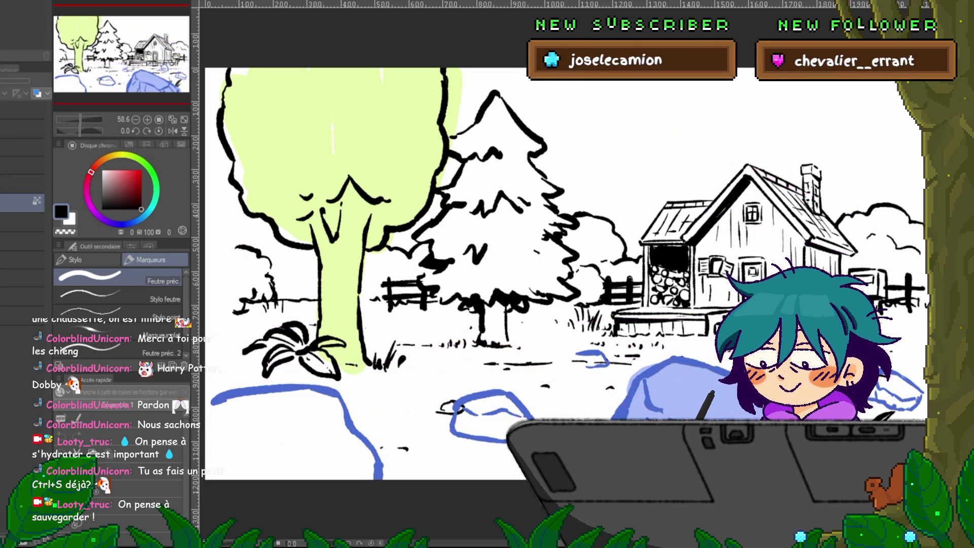
{"action": "key", "text": "ctrl+z"}
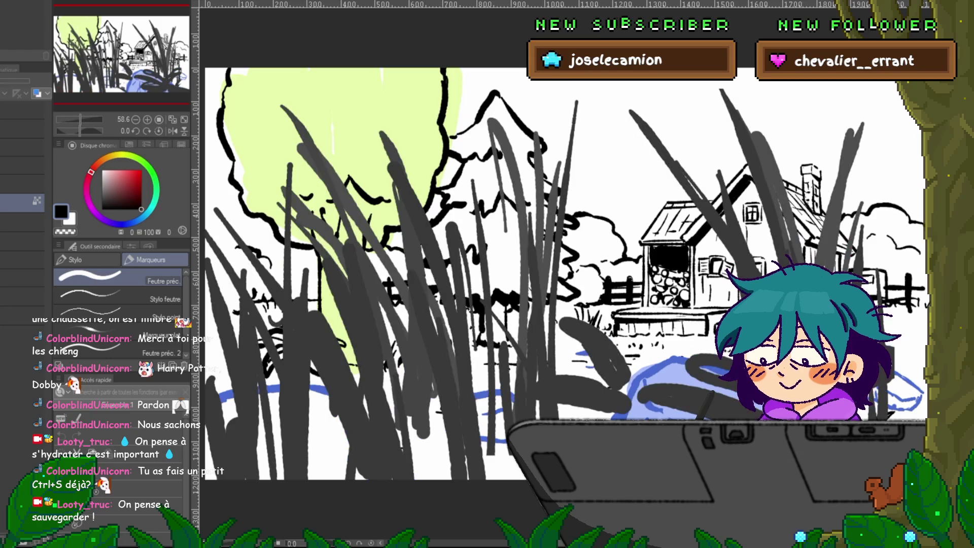
{"action": "key", "text": "ctrl+y"}
{"action": "key", "text": "ctrl+z"}
{"action": "key", "text": "ctrl+z"}
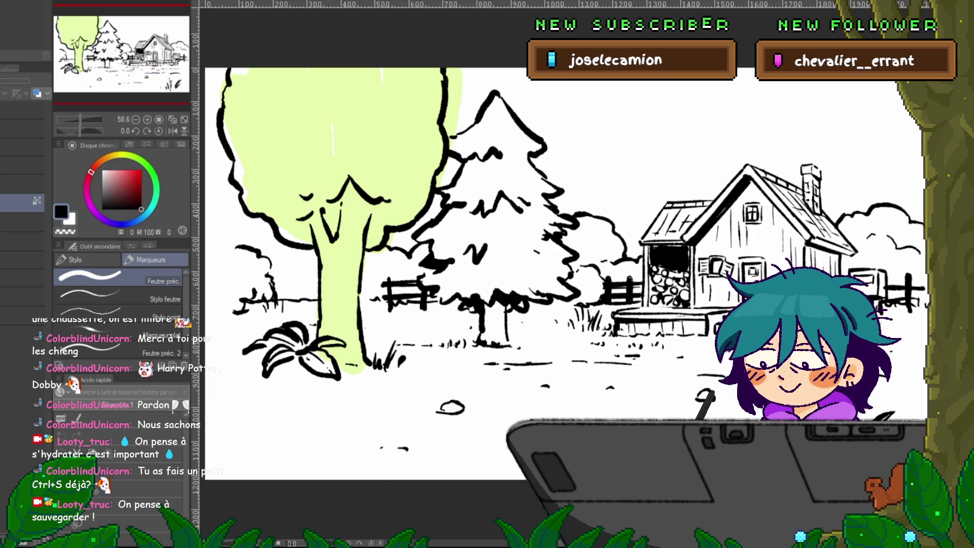
Scribble orange marks over the shed door
{"action": "left_click", "coordinate": [23, 241]}
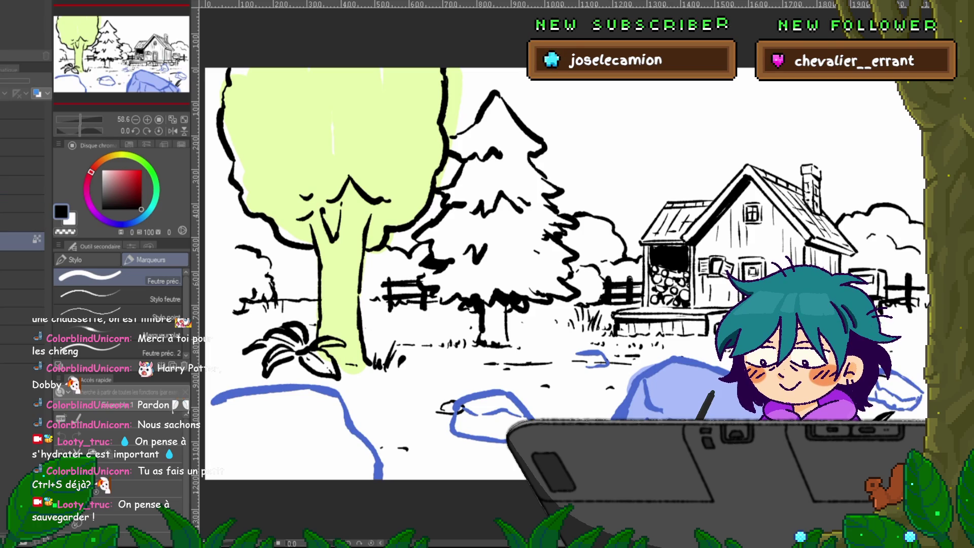
{"action": "left_click", "coordinate": [23, 201]}
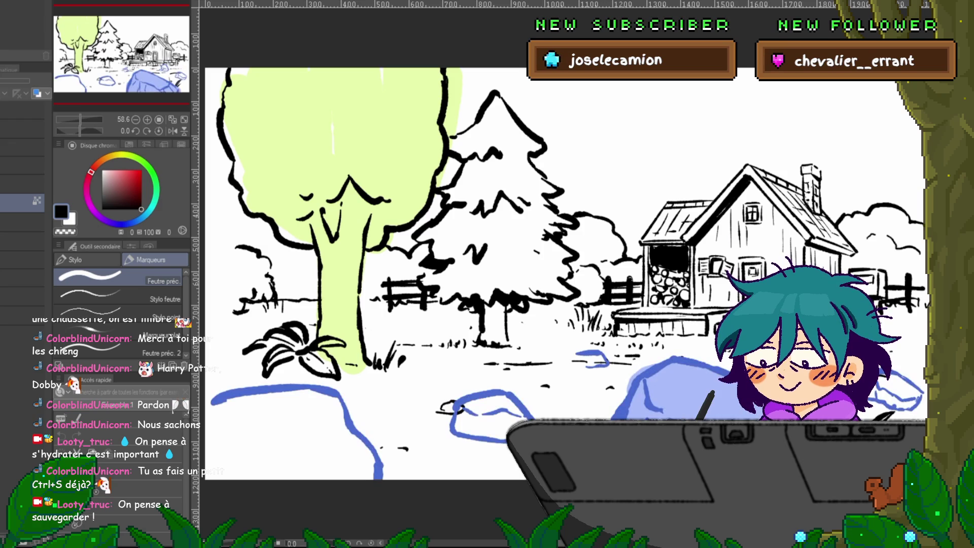
{"action": "left_click_drag", "start_coordinate": [660, 251], "coordinate": [690, 335]}
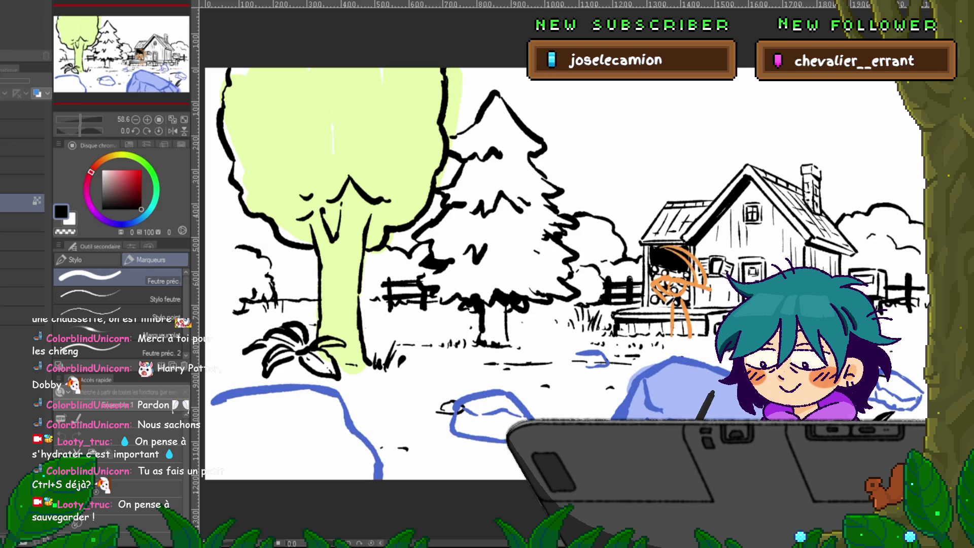
Toggle visibility of the green grass clump layer and the black line-art layer to compare
{"action": "left_click", "coordinate": [23, 184]}
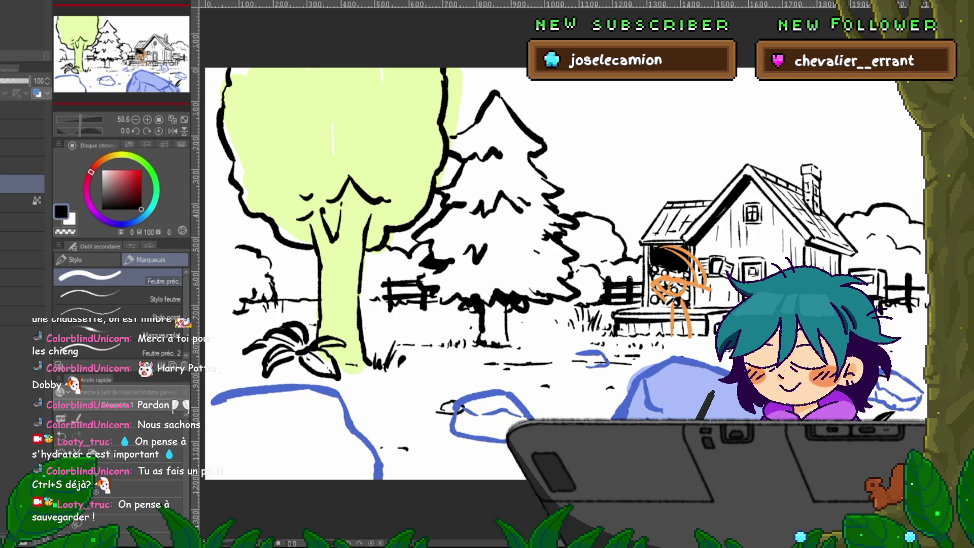
{"action": "left_click", "coordinate": [6, 183]}
{"action": "left_click", "coordinate": [6, 183]}
{"action": "left_click", "coordinate": [6, 183]}
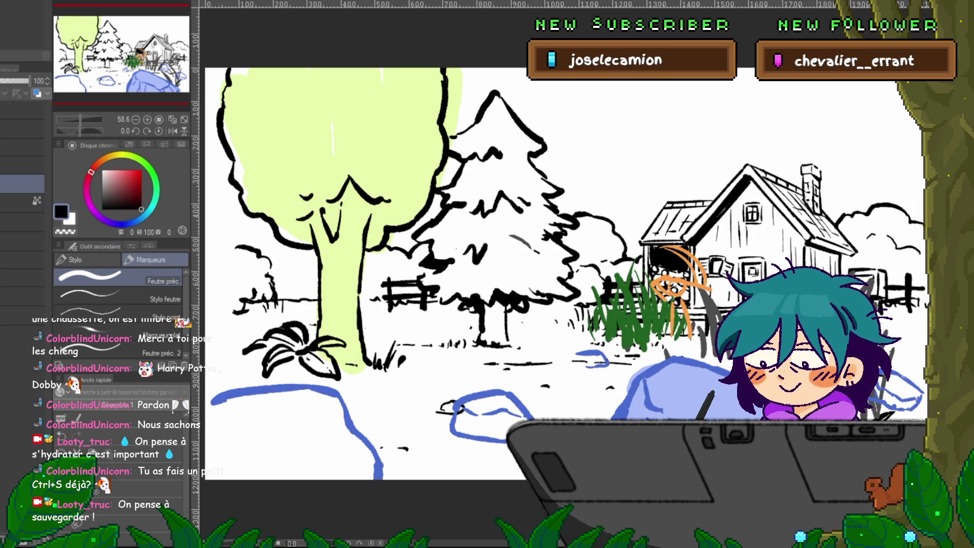
{"action": "left_click", "coordinate": [6, 183]}
{"action": "left_click", "coordinate": [6, 183]}
{"action": "left_click", "coordinate": [20, 202]}
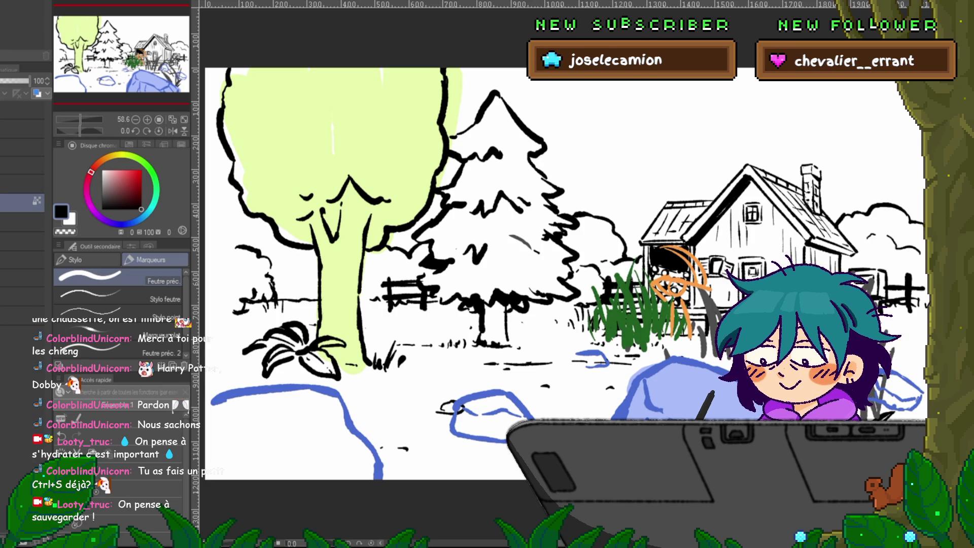
{"action": "left_click", "coordinate": [7, 202]}
{"action": "left_click", "coordinate": [6, 202]}
{"action": "left_click", "coordinate": [6, 203]}
{"action": "left_click", "coordinate": [6, 202]}
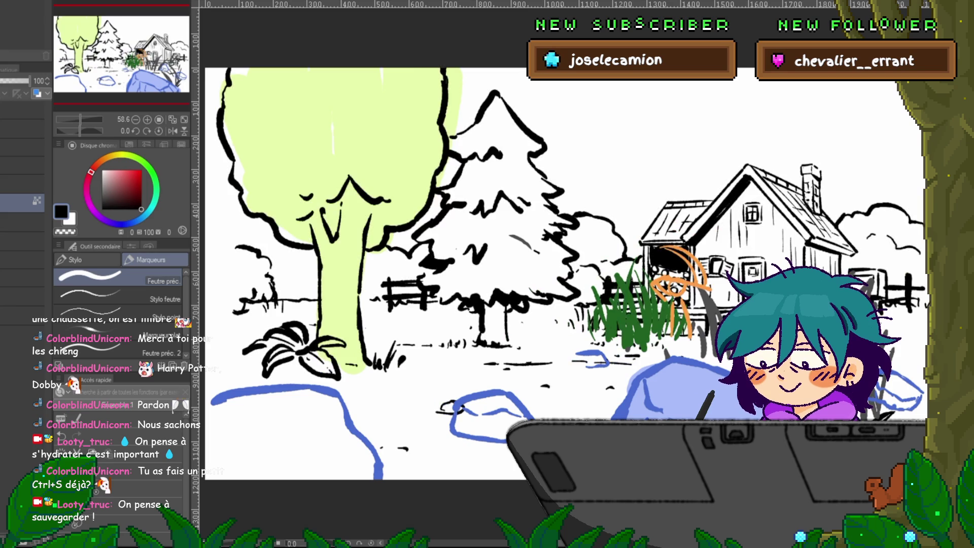
{"action": "left_click", "coordinate": [6, 202]}
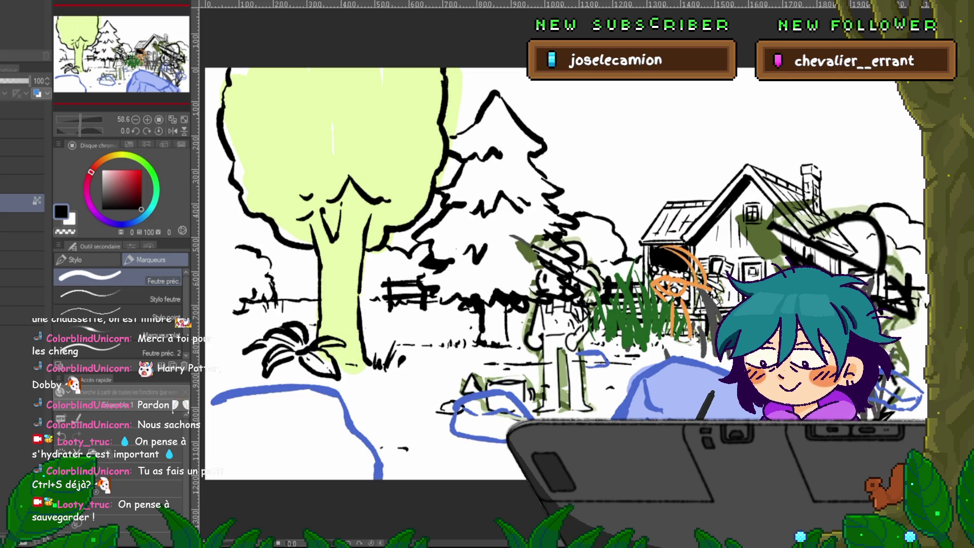
{"action": "left_click", "coordinate": [7, 202]}
{"action": "left_click", "coordinate": [6, 203]}
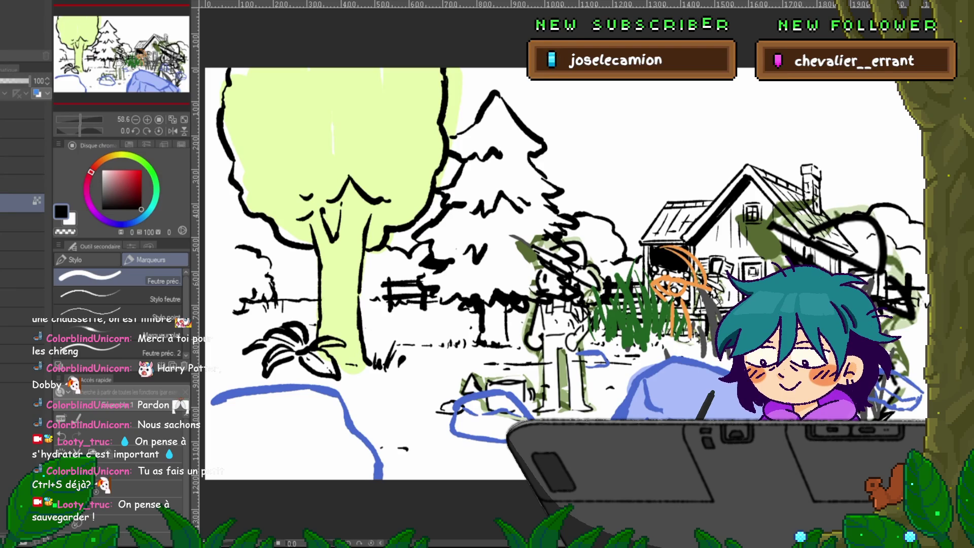
Compare with and without the grey fill and foreground grass, leave the grass hidden, then switch to the storyboard
{"action": "left_click", "coordinate": [23, 166]}
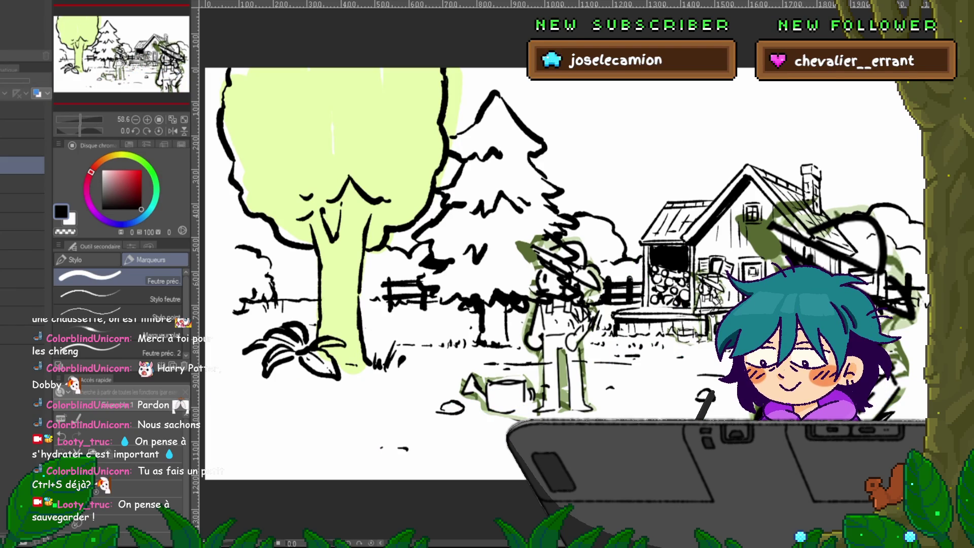
{"action": "key", "text": "ctrl+z"}
{"action": "key", "text": "ctrl+z"}
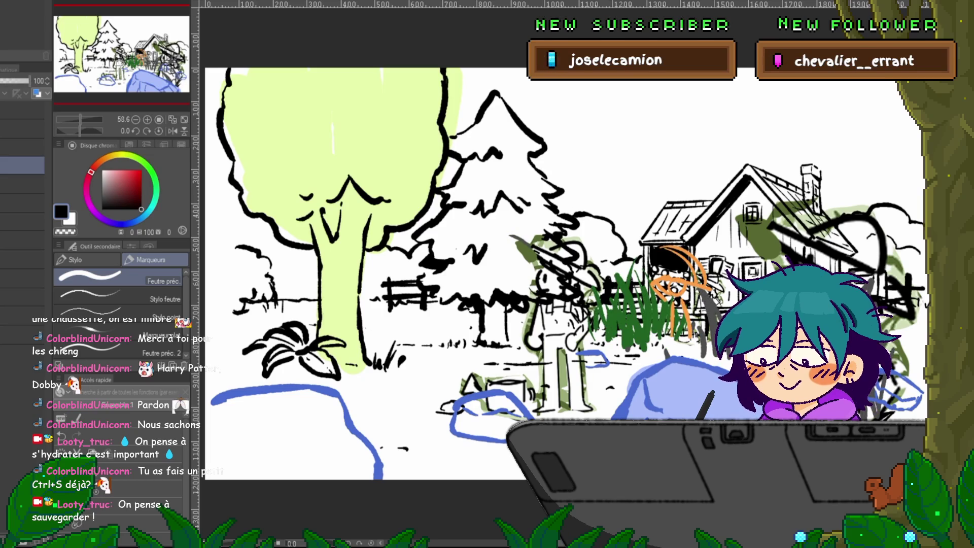
{"action": "key", "text": "ctrl+z"}
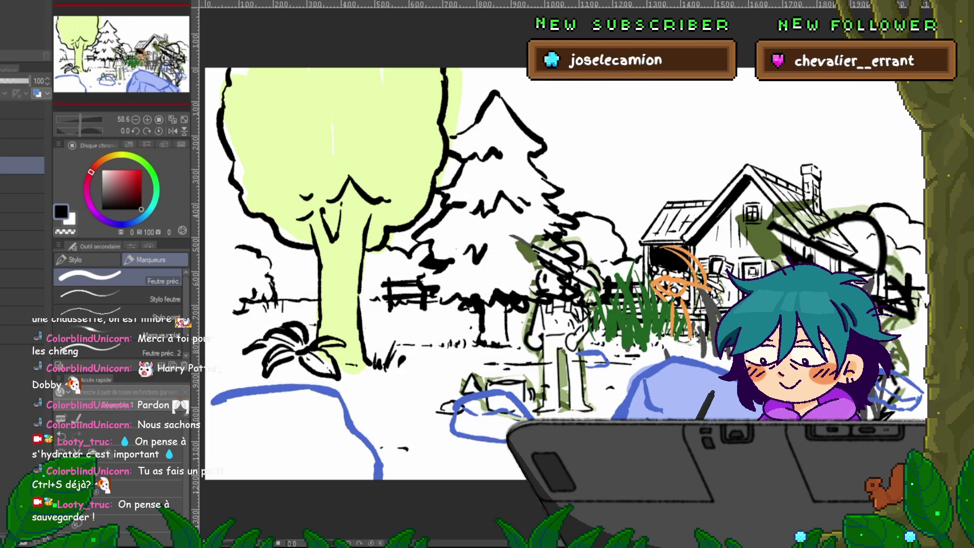
{"action": "key", "text": "ctrl+y"}
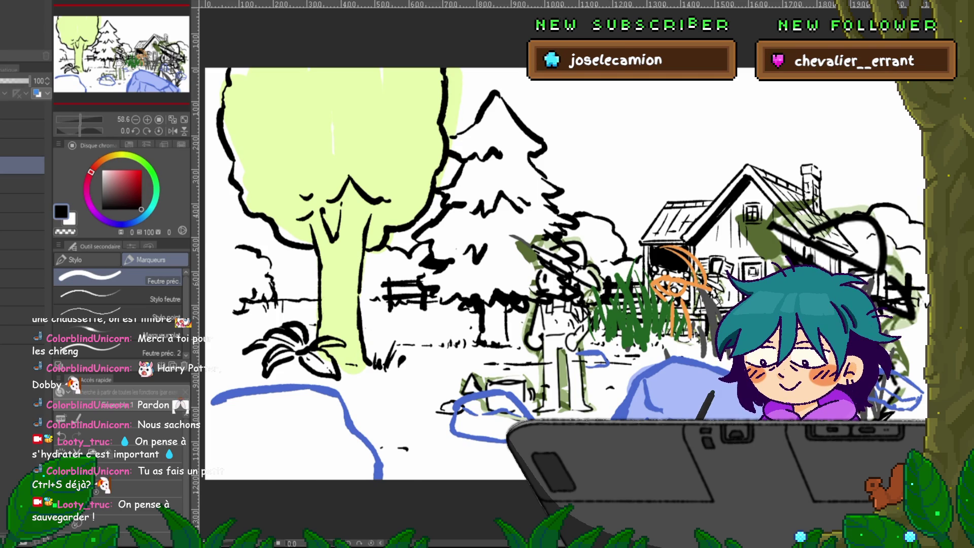
{"action": "key", "text": "ctrl+y"}
{"action": "key", "text": "ctrl+z"}
{"action": "key", "text": "ctrl+y"}
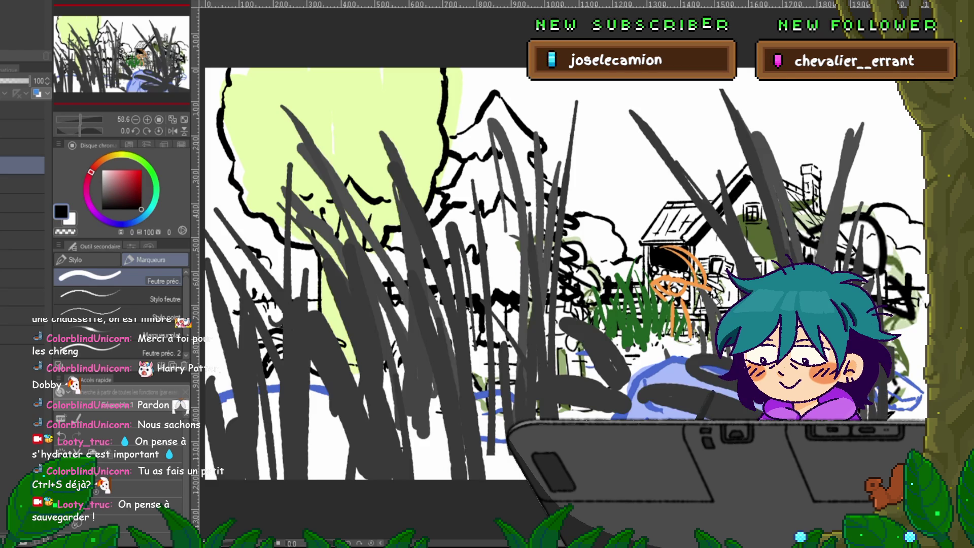
{"action": "key", "text": "ctrl+z"}
{"action": "key", "text": "ctrl+y"}
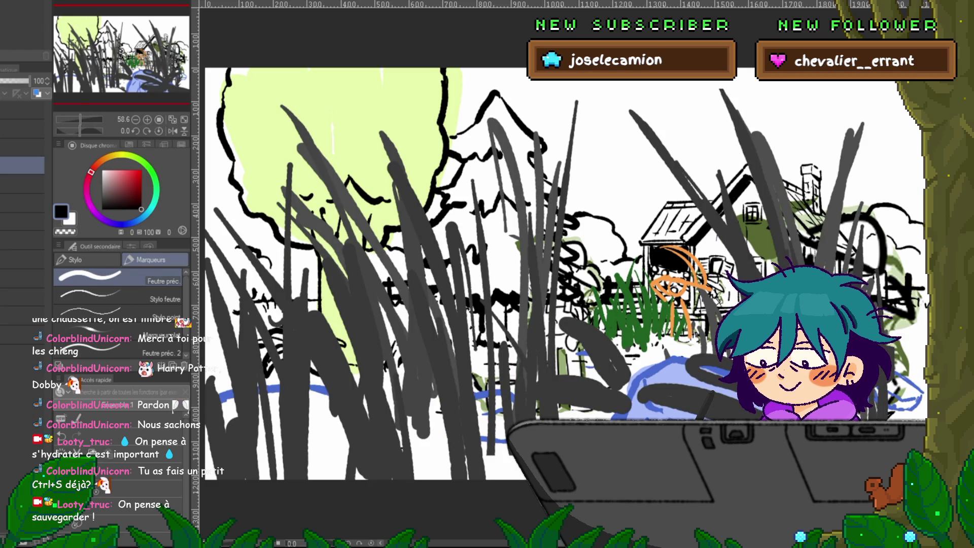
{"action": "key", "text": "ctrl+z"}
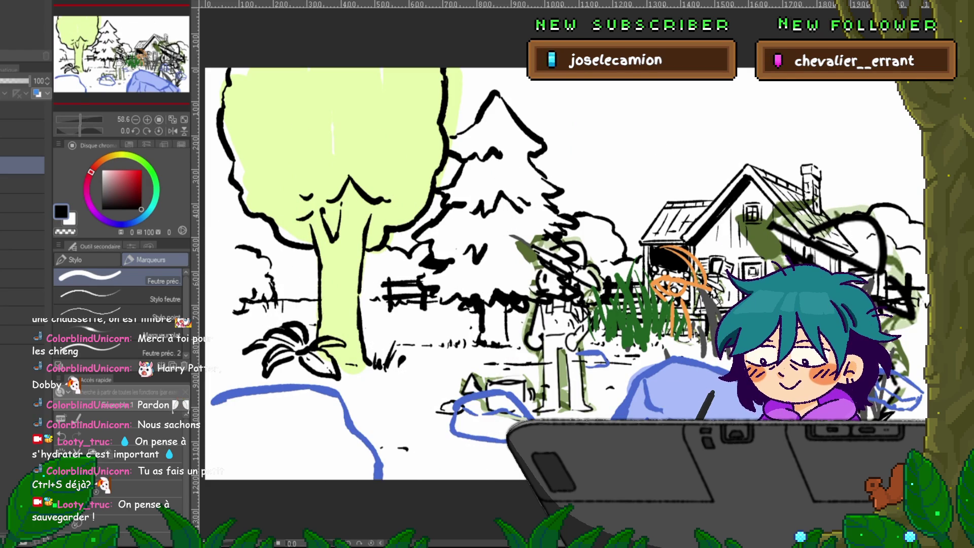
{"action": "key", "text": "ctrl+Tab"}
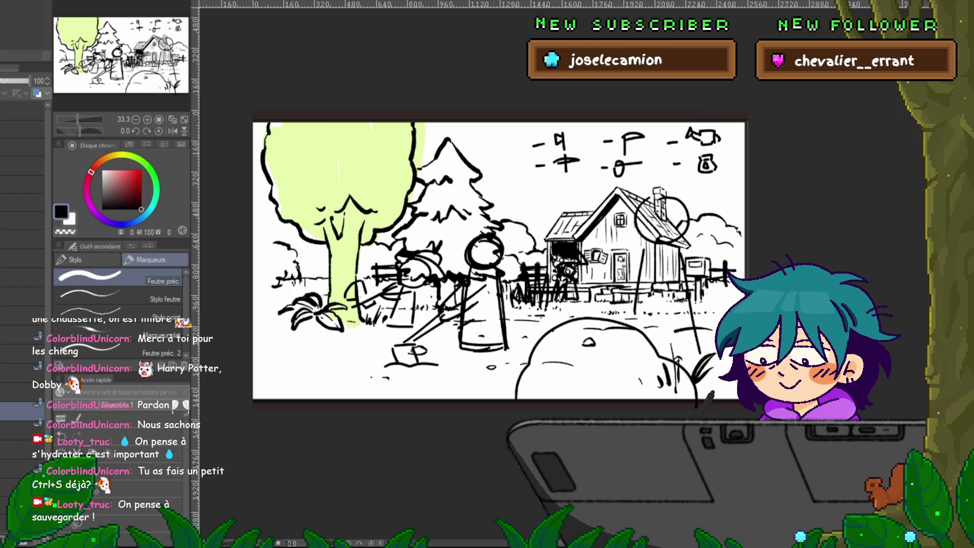
In the coloured farm scene, delete the green figure sketch and house shading layer
{"action": "key", "text": "ctrl+Tab"}
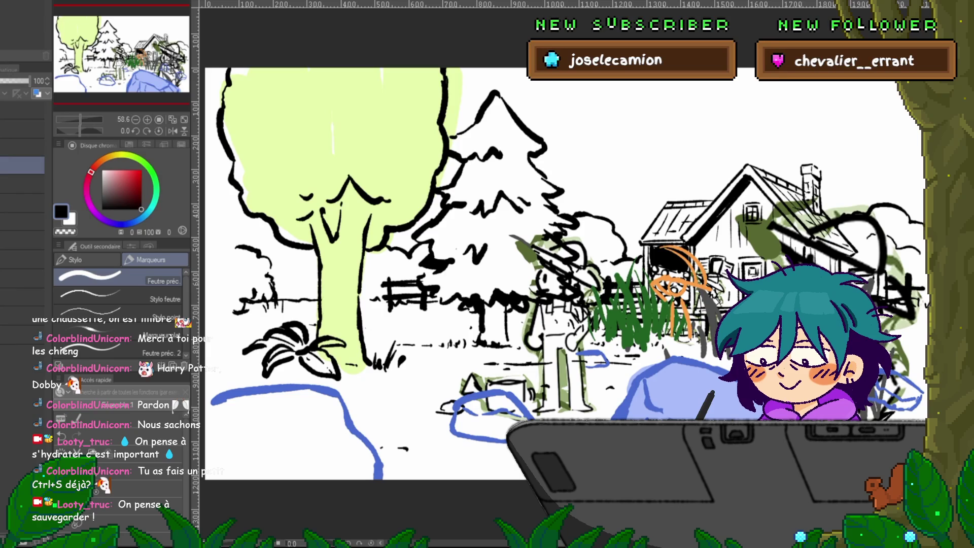
{"action": "left_click", "coordinate": [23, 204]}
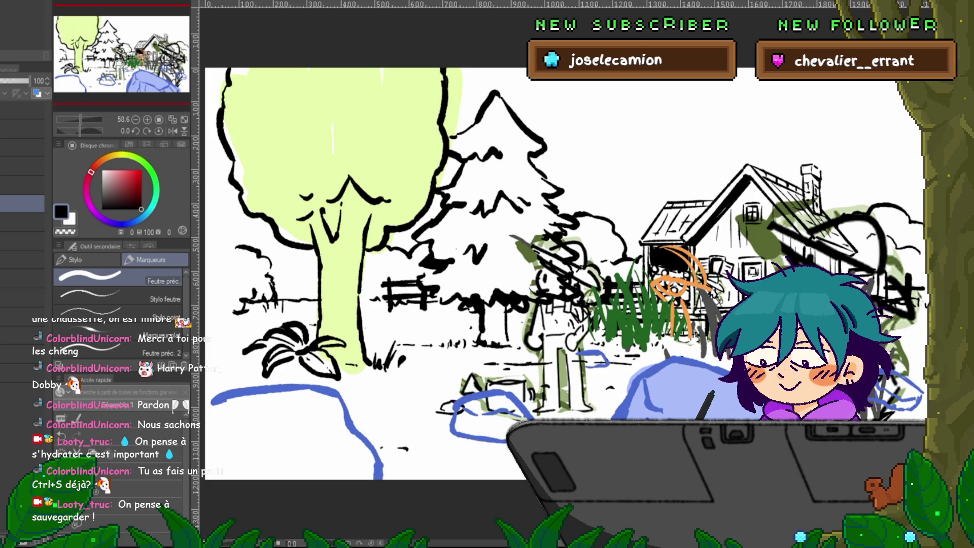
{"action": "key", "text": "Delete"}
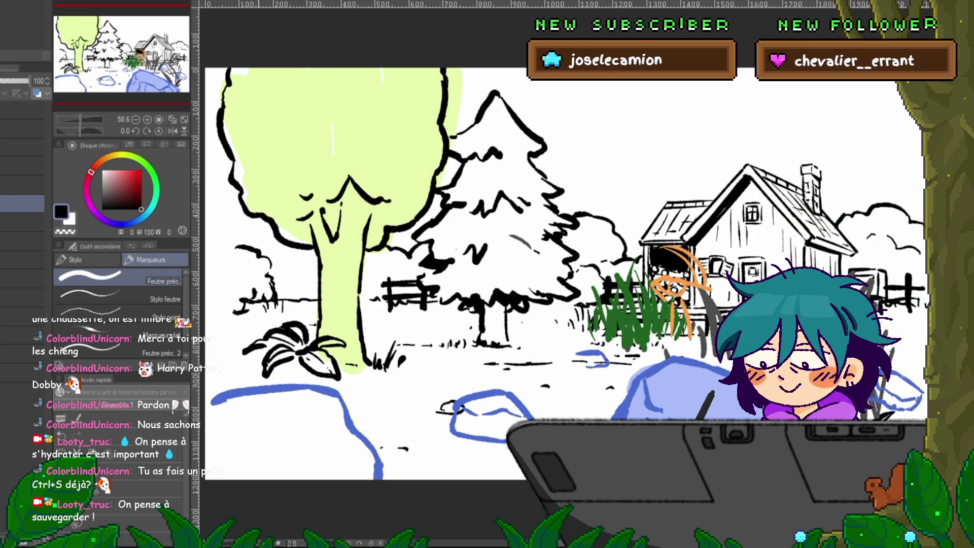
{"action": "key", "text": "ctrl+minus"}
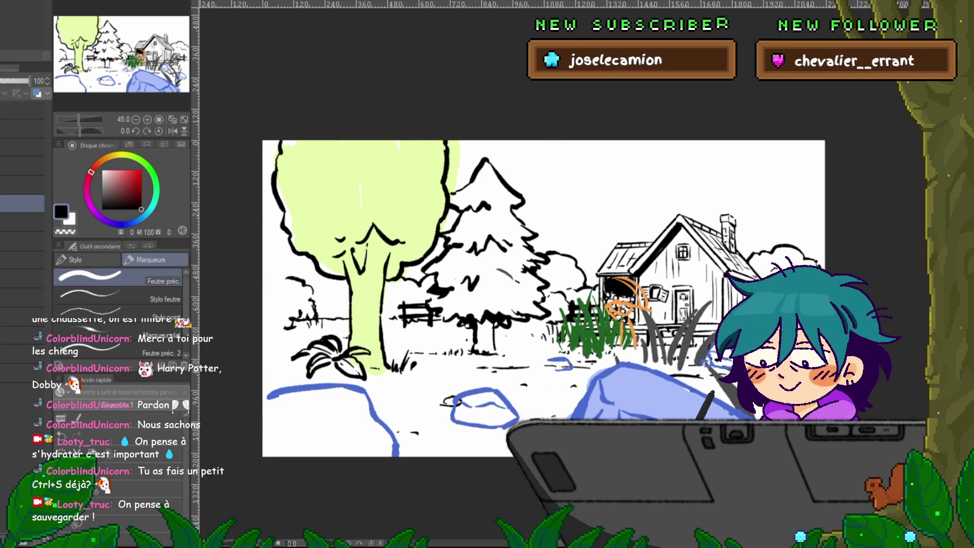
Select the scene's layers, narrowing to the top layer, and go to the storyboard document
{"action": "left_click", "coordinate": [23, 110]}
{"action": "left_click", "coordinate": [23, 375], "text": "shift"}
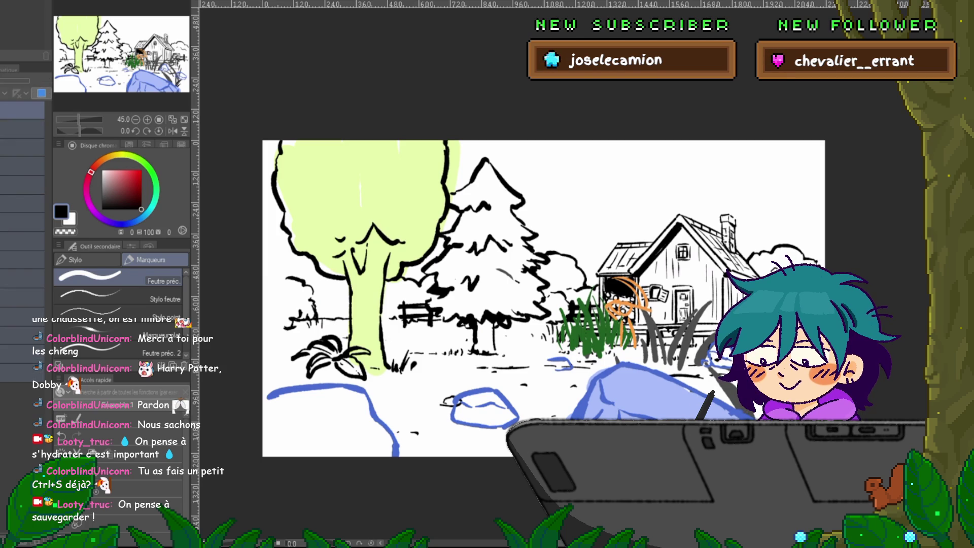
{"action": "left_click", "coordinate": [23, 110]}
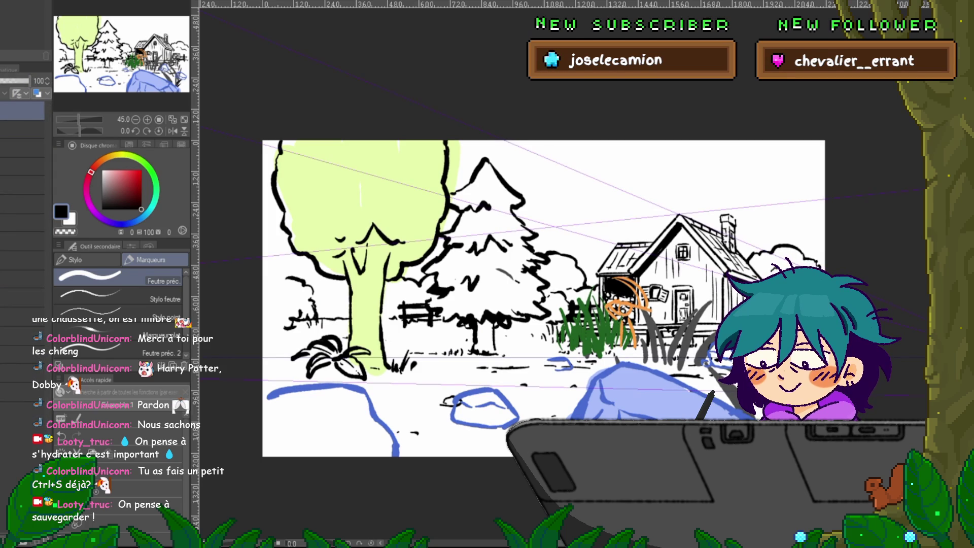
{"action": "key", "text": "ctrl+Tab"}
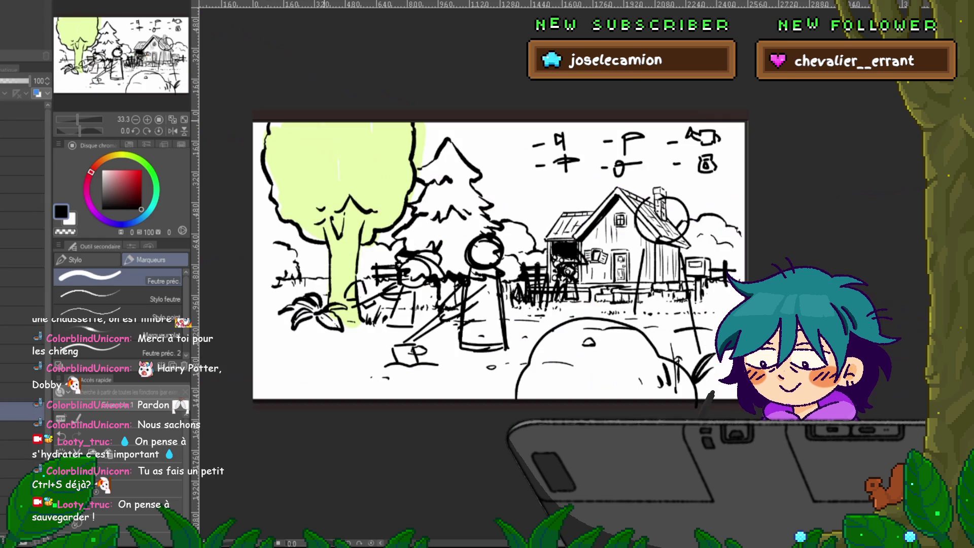
Paste the farm scene into the storyboard, enlarge it over the frame and hide the perspective guides
{"action": "left_click", "coordinate": [23, 450]}
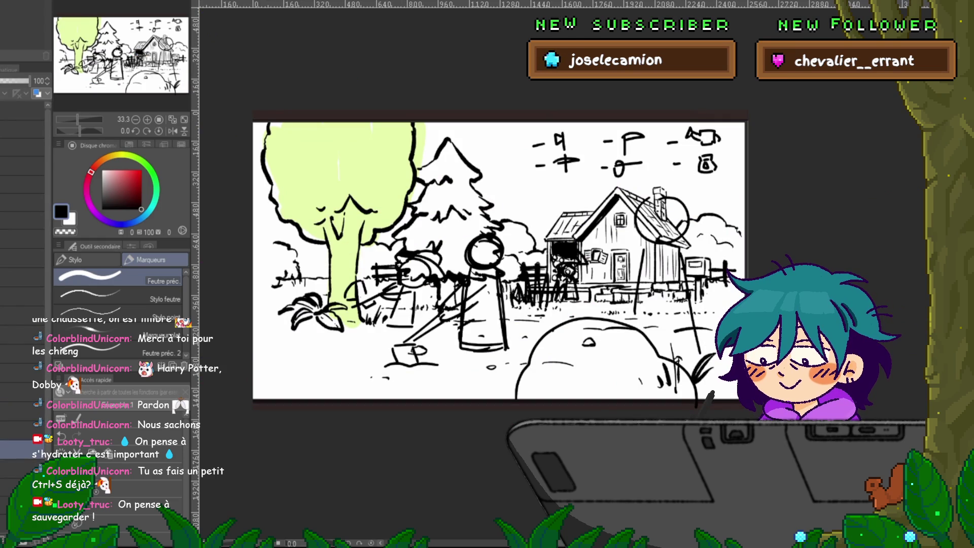
{"action": "key", "text": "ctrl+v"}
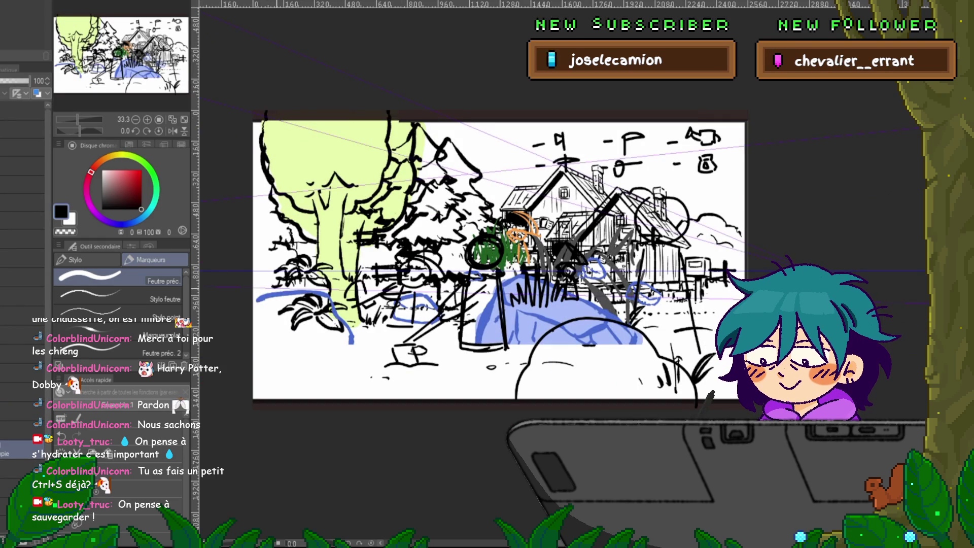
{"action": "key", "text": "ctrl+t"}
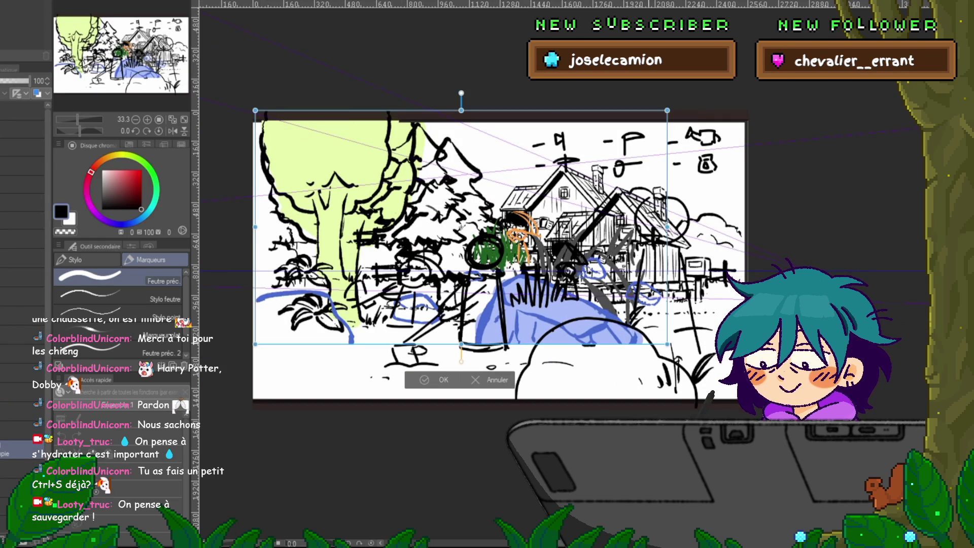
{"action": "mouse_move", "coordinate": [484, 239]}
{"action": "left_mouse_down"}
{"action": "mouse_move", "coordinate": [502, 260]}
{"action": "mouse_move", "coordinate": [472, 266]}
{"action": "mouse_move", "coordinate": [481, 267]}
{"action": "mouse_move", "coordinate": [461, 203]}
{"action": "left_mouse_up"}
{"action": "key", "text": "Return"}
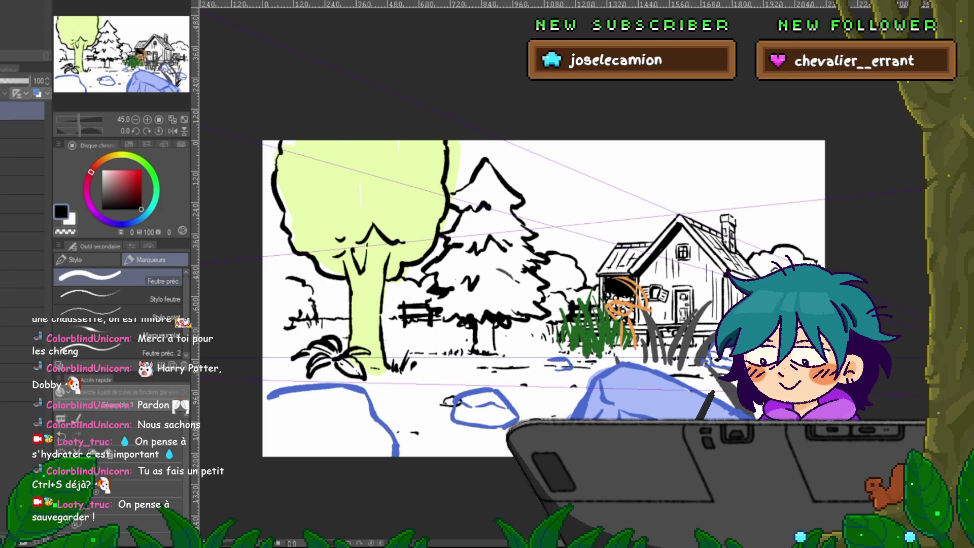
{"action": "key", "text": "ctrl+shift+1"}
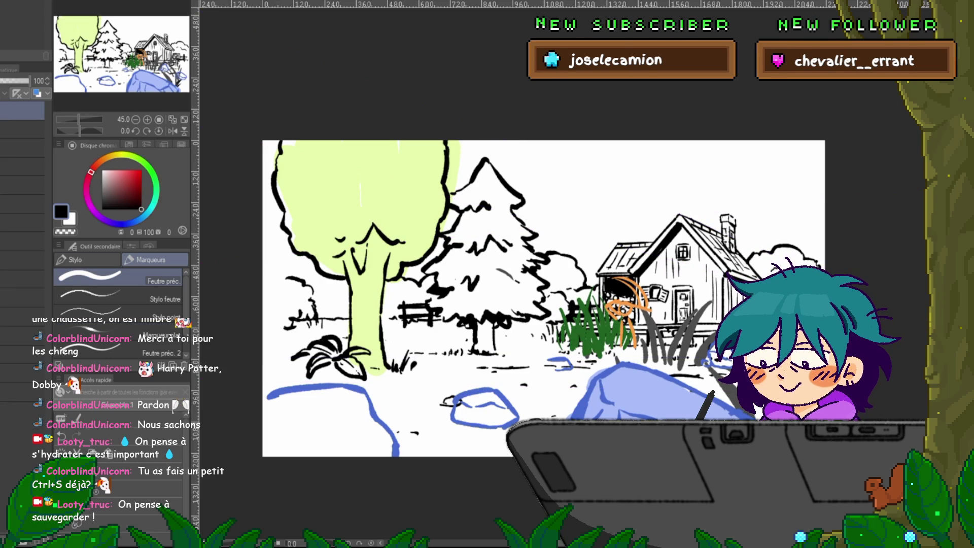
{"action": "key", "text": "ctrl+Tab"}
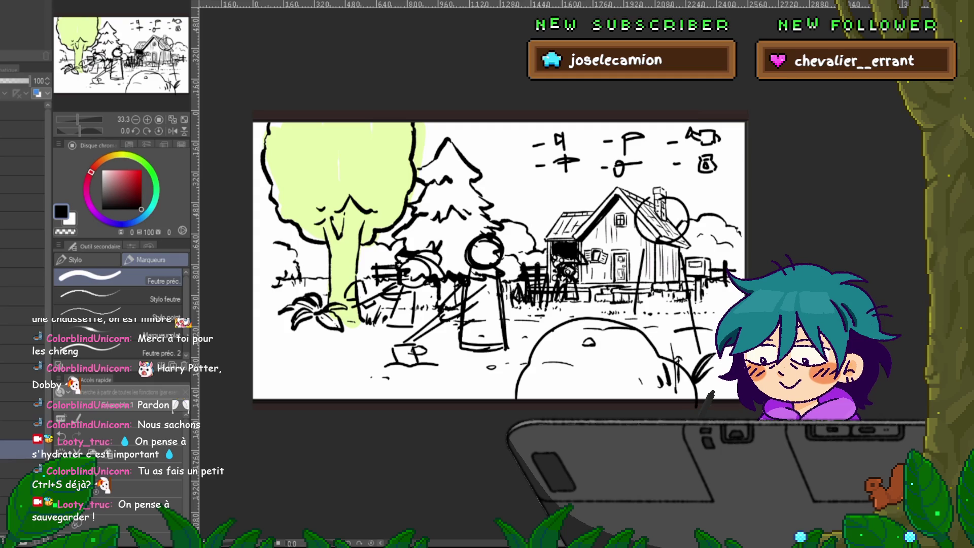
Return to the coloured scene, then scale it up and move it down to fill the storyboard frame
{"action": "key", "text": "ctrl+Tab"}
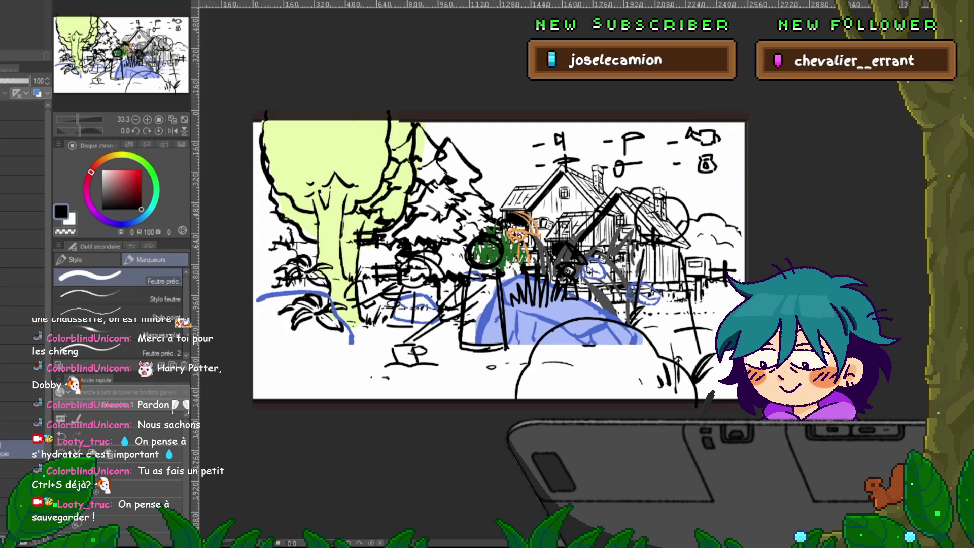
{"action": "key", "text": "ctrl+t"}
{"action": "left_click_drag", "start_coordinate": [460, 226], "coordinate": [460, 235]}
{"action": "left_click_drag", "start_coordinate": [668, 238], "coordinate": [745, 238]}
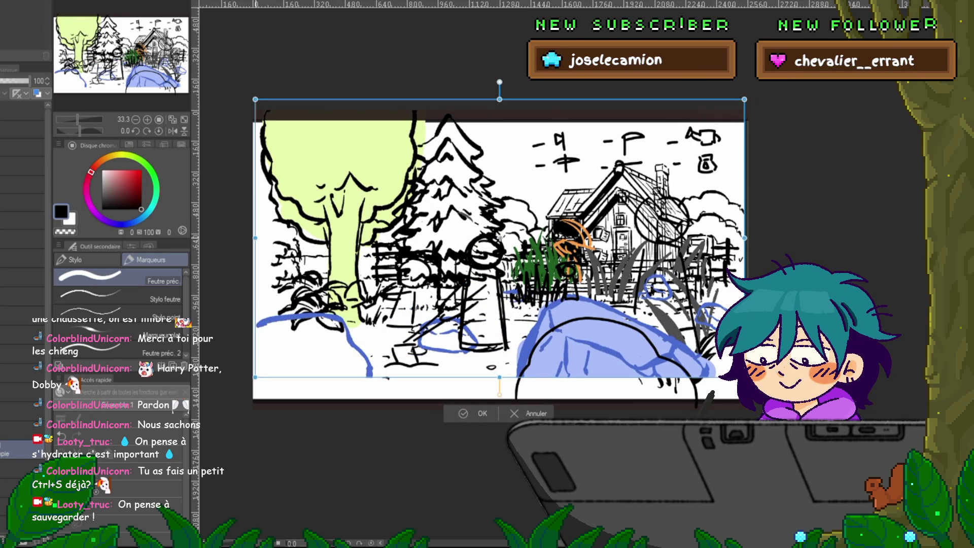
{"action": "left_click_drag", "start_coordinate": [256, 238], "coordinate": [252, 238]}
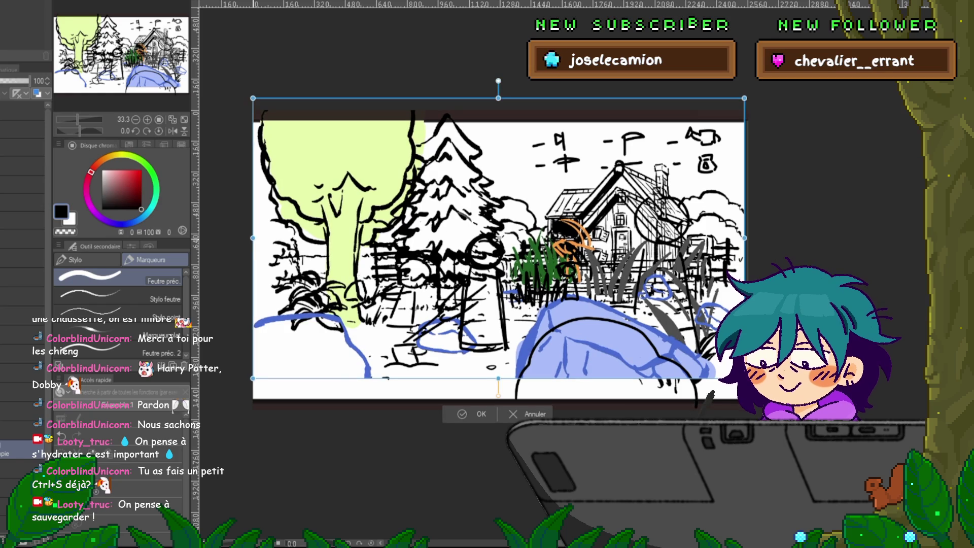
{"action": "mouse_move", "coordinate": [499, 237]}
{"action": "left_mouse_down"}
{"action": "mouse_move", "coordinate": [499, 273]}
{"action": "mouse_move", "coordinate": [499, 261]}
{"action": "left_mouse_up"}
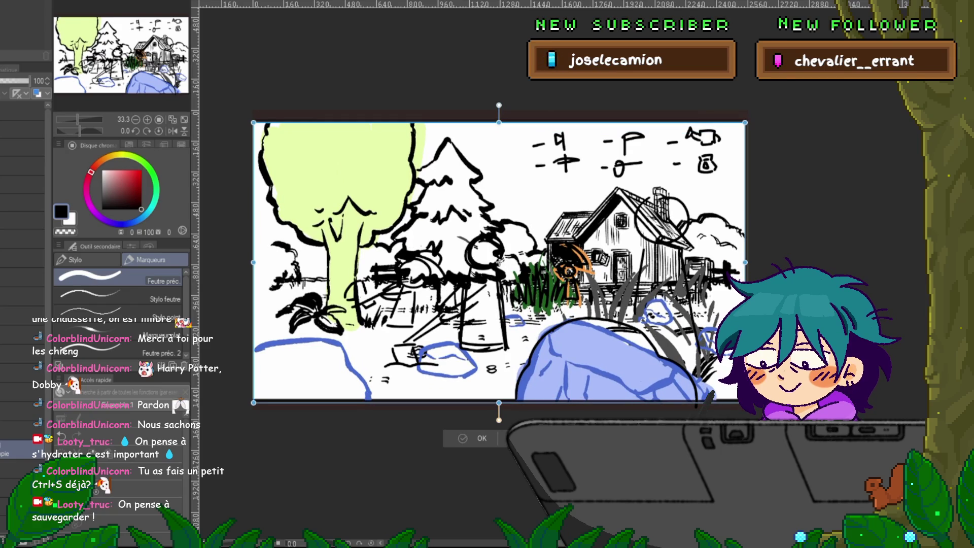
{"action": "key", "text": "Return"}
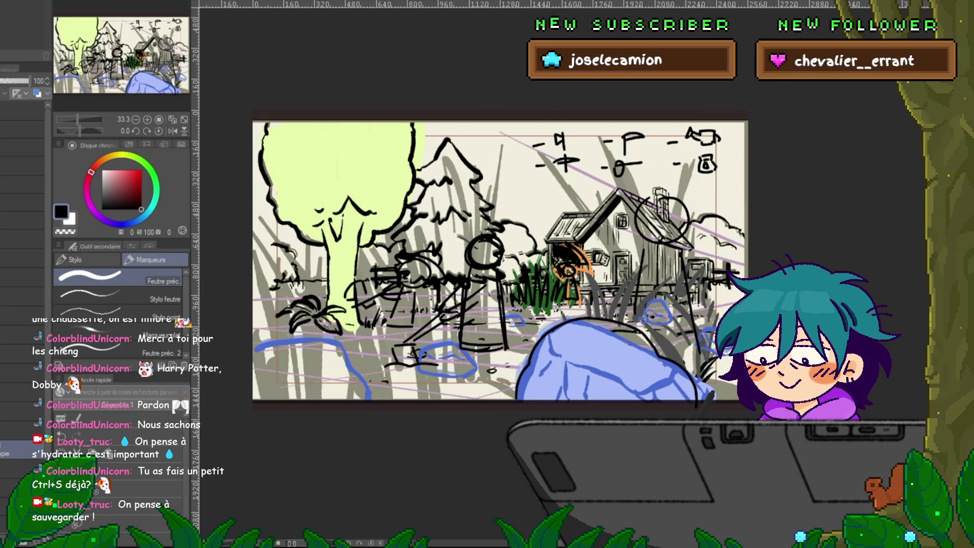
Shrink the coloured scene slightly and shift it a few pixels down inside the frame
{"action": "key", "text": "ctrl+t"}
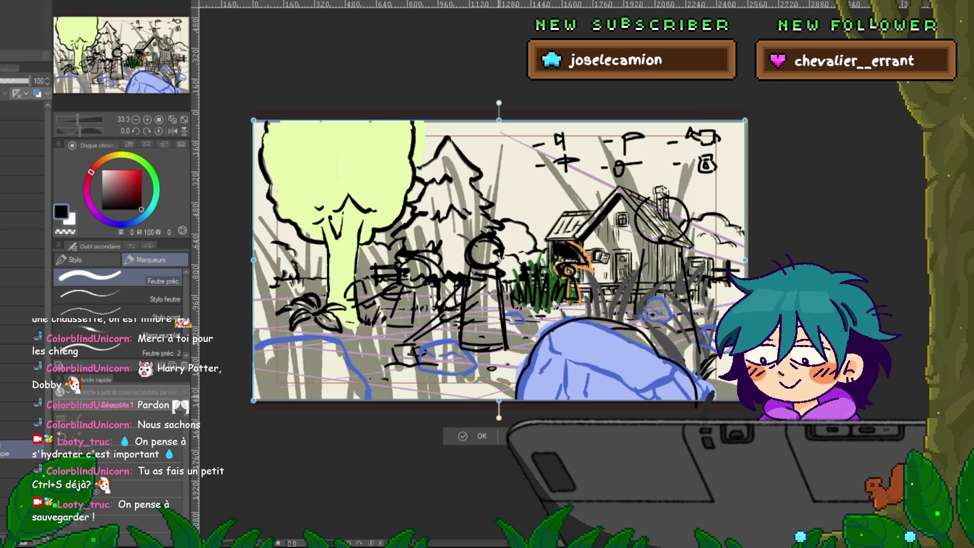
{"action": "left_click_drag", "start_coordinate": [499, 401], "coordinate": [500, 397]}
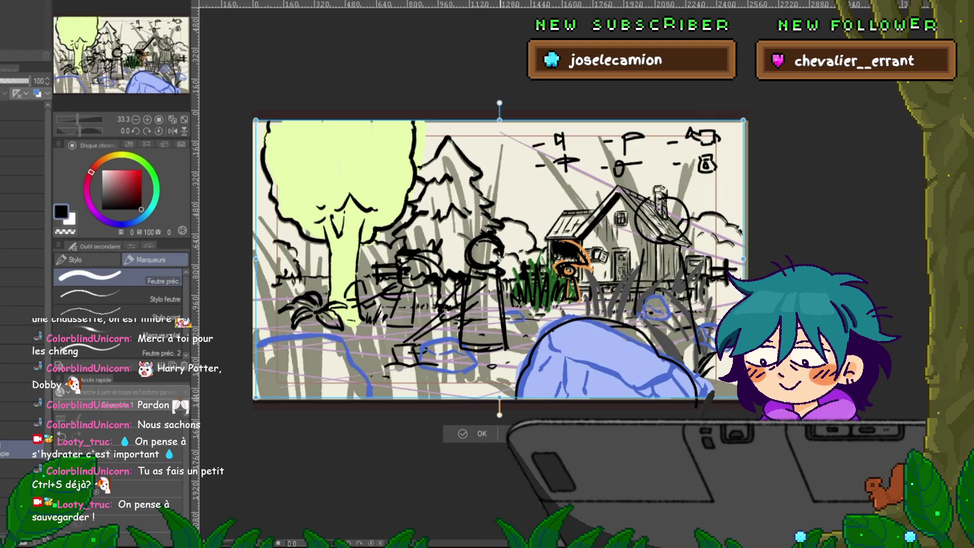
{"action": "left_click_drag", "start_coordinate": [499, 259], "coordinate": [500, 261]}
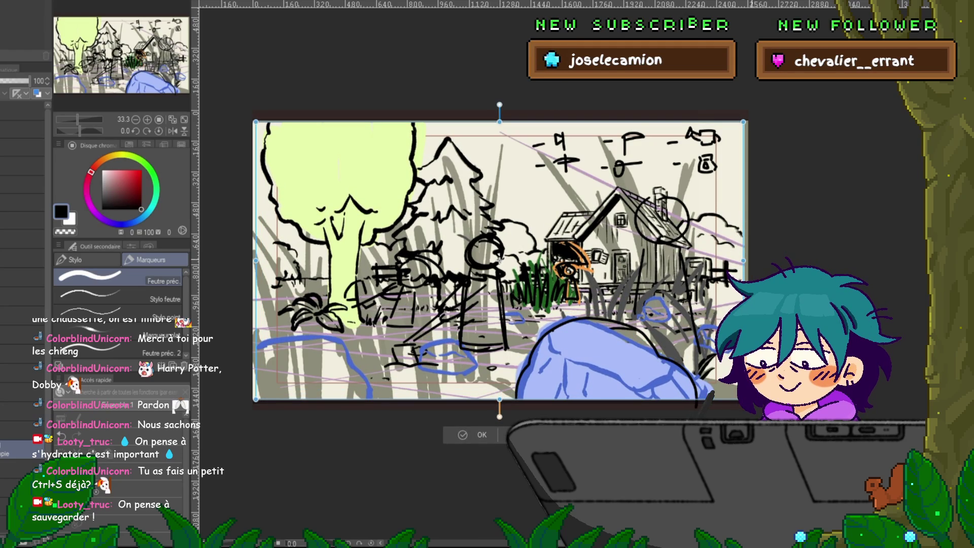
{"action": "left_click_drag", "start_coordinate": [500, 260], "coordinate": [498, 260]}
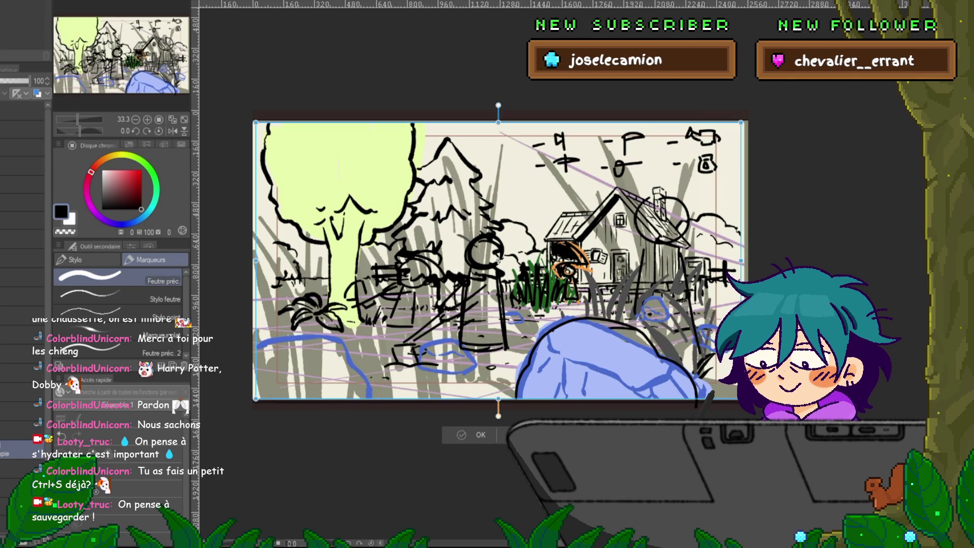
{"action": "key", "text": "Return"}
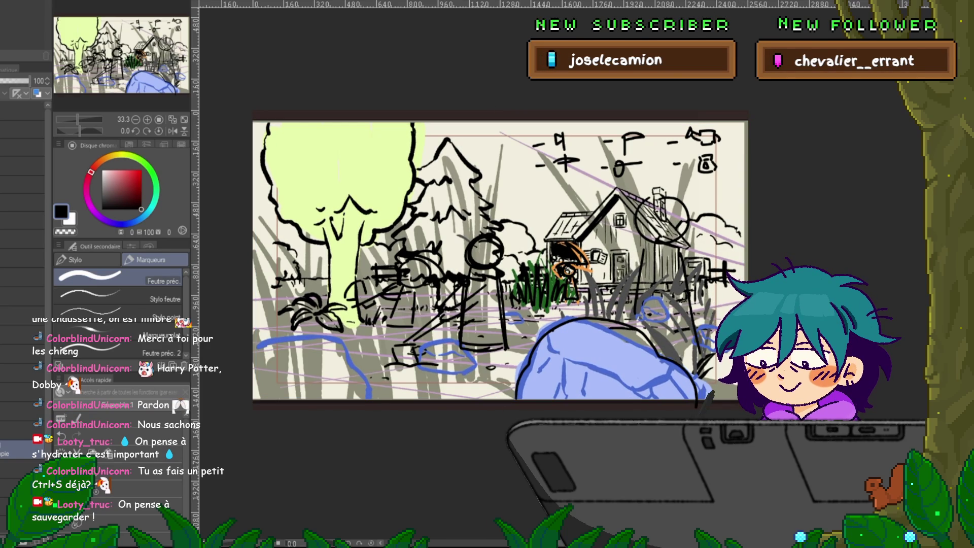
Toggle undo and redo to compare the rescaled scene with the previous version
{"action": "key", "text": "ctrl+z"}
{"action": "key", "text": "ctrl+y"}
{"action": "key", "text": "ctrl+z"}
{"action": "key", "text": "ctrl+y"}
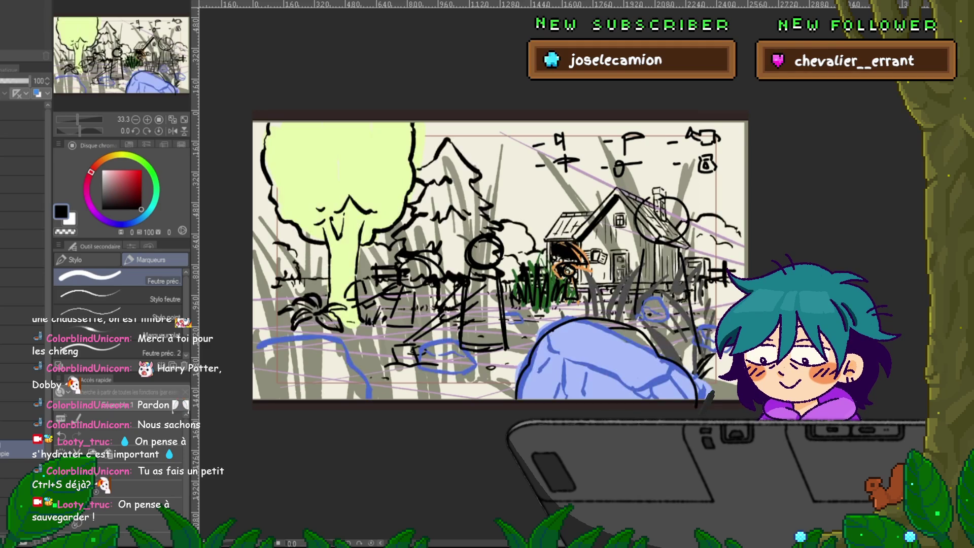
{"action": "key", "text": "ctrl+z"}
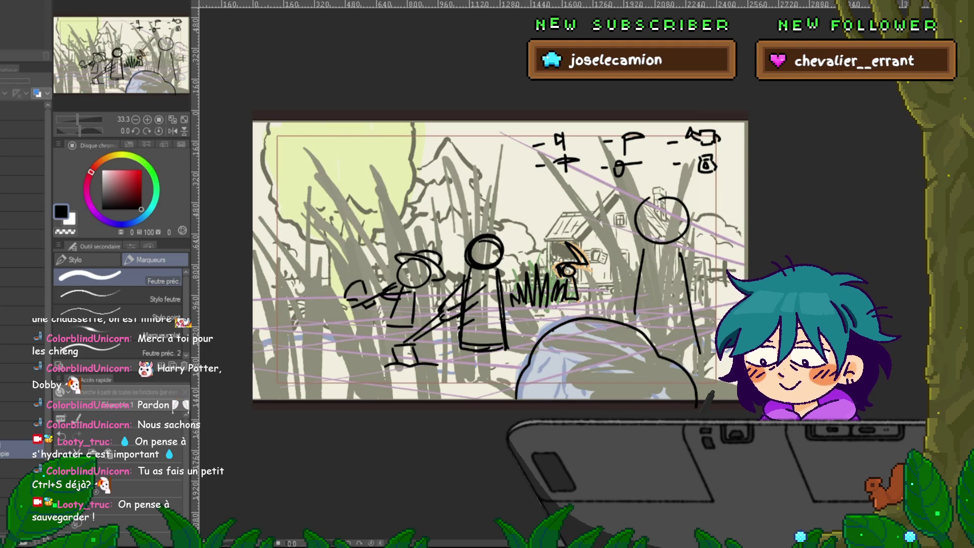
{"action": "key", "text": "ctrl+y"}
Reapply the transform without changes and undo/redo to compare the current art with the earlier version
{"action": "key", "text": "ctrl+t"}
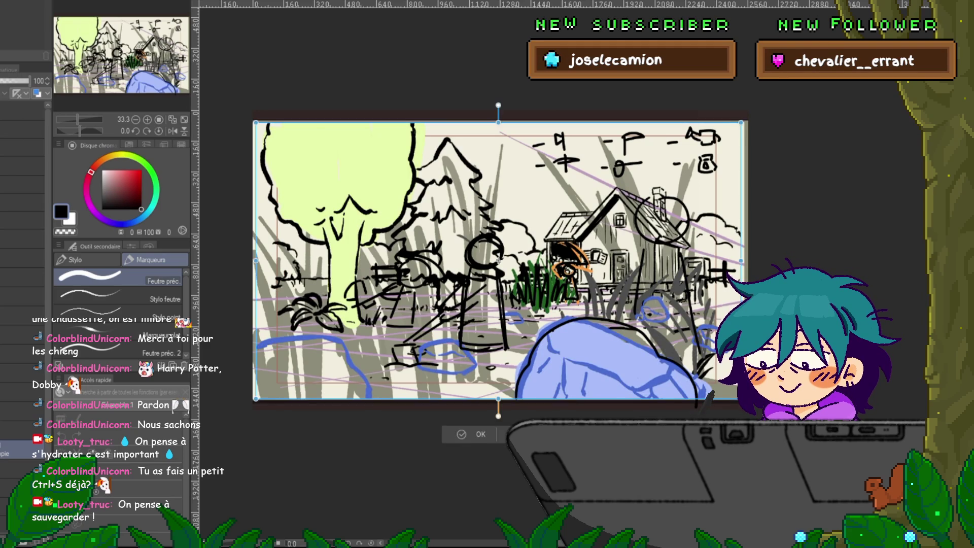
{"action": "key", "text": "Return"}
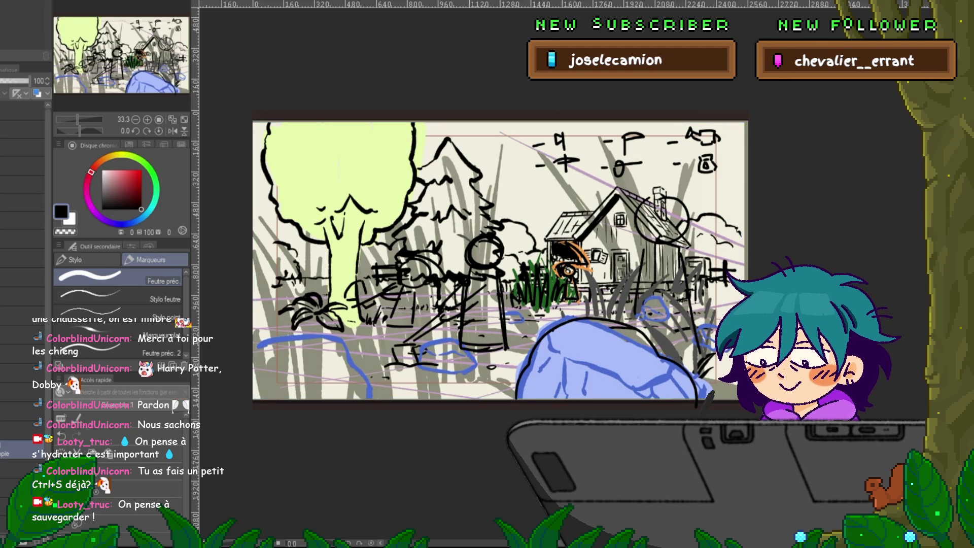
{"action": "key", "text": "ctrl+z"}
{"action": "key", "text": "ctrl+y"}
{"action": "key", "text": "ctrl+z"}
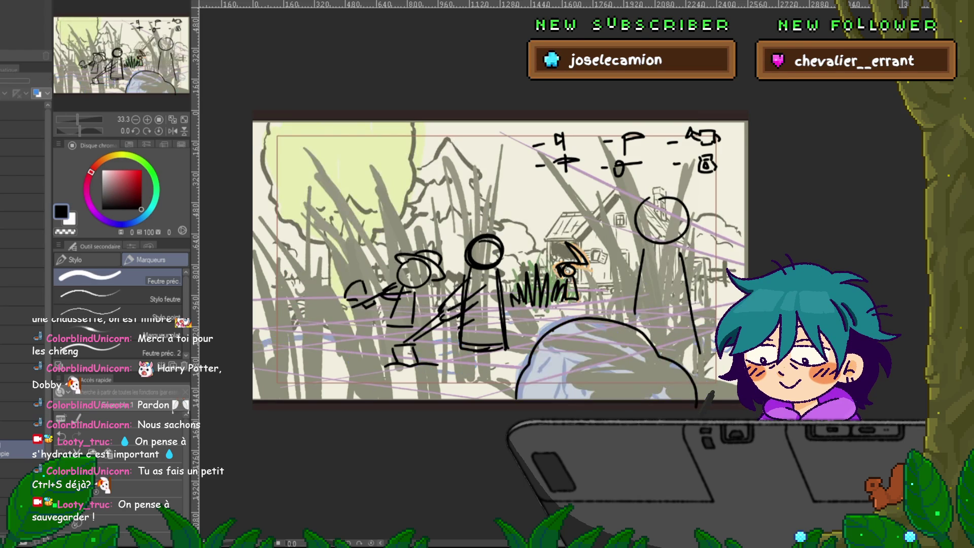
{"action": "key", "text": "ctrl+y"}
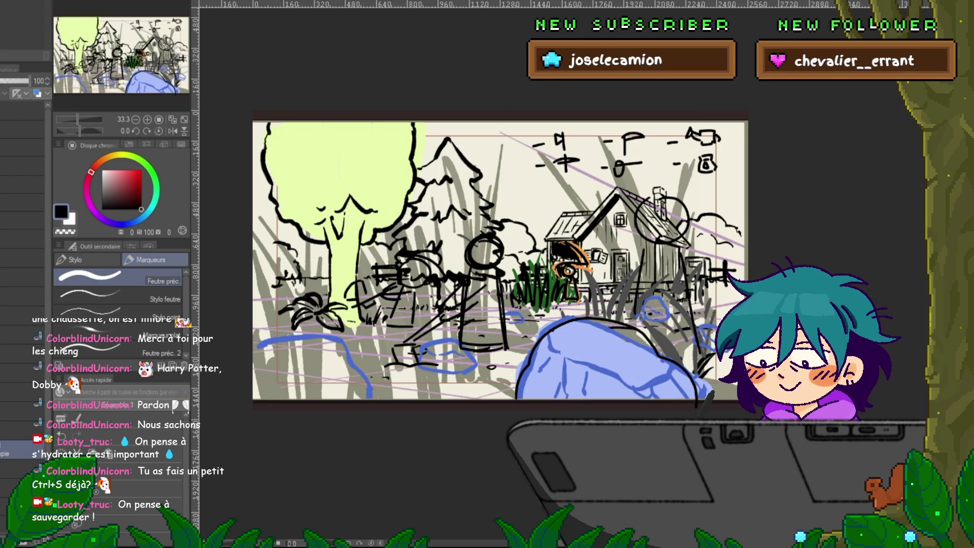
{"action": "key", "text": "ctrl+t"}
{"action": "key", "text": "Return"}
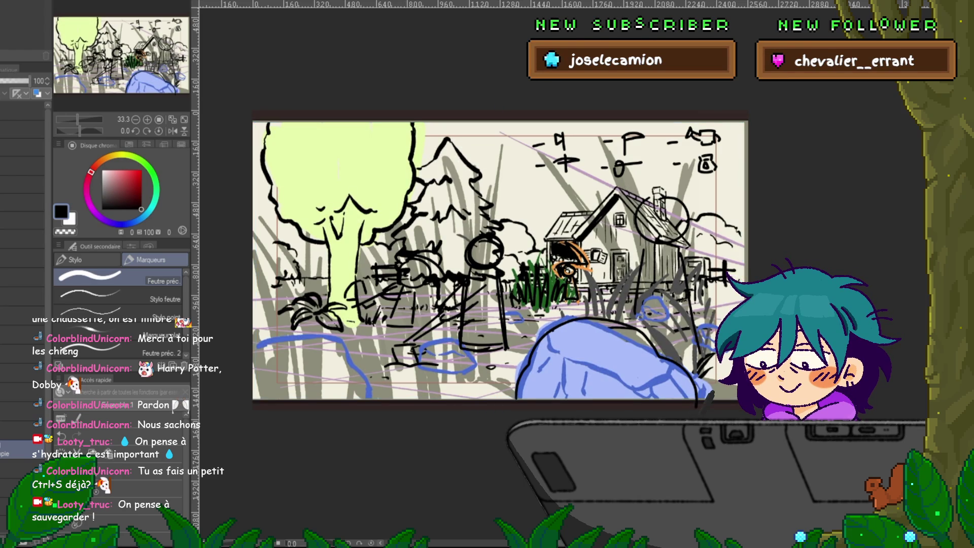
{"action": "key", "text": "ctrl+z"}
{"action": "key", "text": "ctrl+y"}
{"action": "key", "text": "ctrl+z"}
{"action": "key", "text": "ctrl+y"}
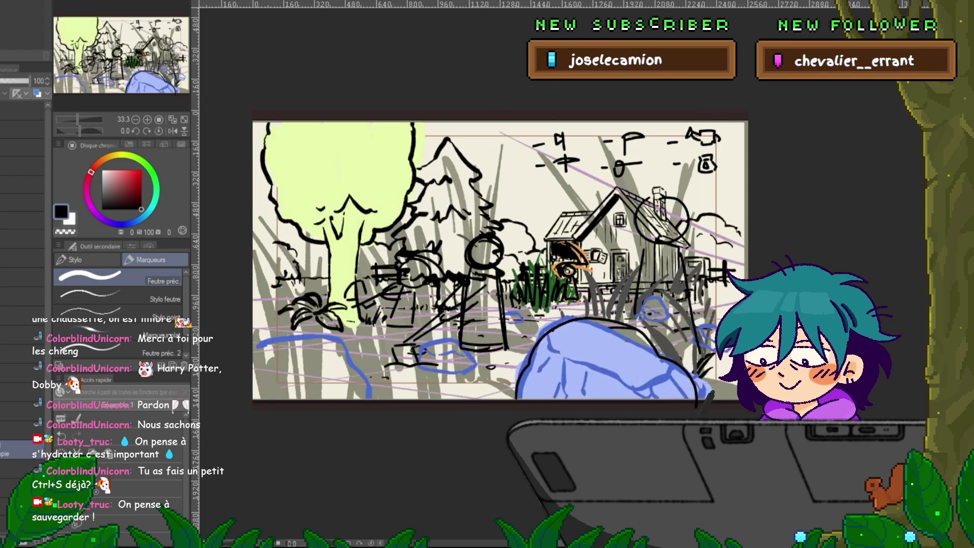
Flip between the house-area and grass versions with repeated undo and redo
{"action": "key", "text": "ctrl+z"}
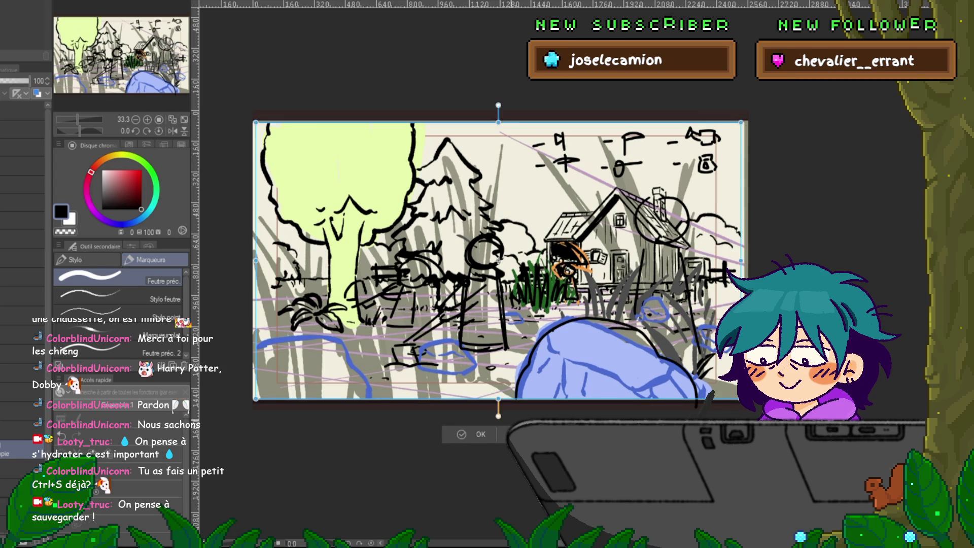
{"action": "key", "text": "ctrl+y"}
{"action": "key", "text": "ctrl+z"}
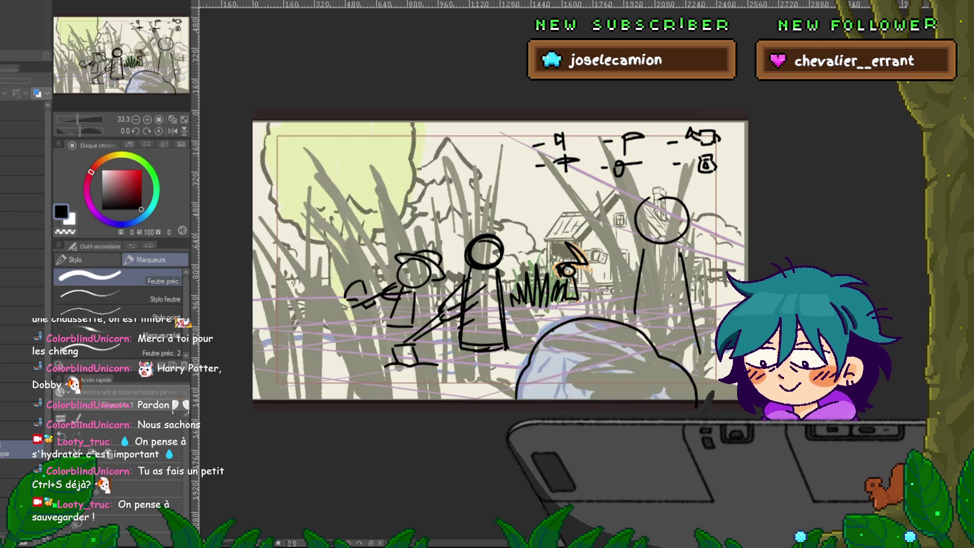
{"action": "key", "text": "ctrl+y"}
{"action": "key", "text": "ctrl+z"}
{"action": "key", "text": "ctrl+y"}
{"action": "key", "text": "ctrl+z"}
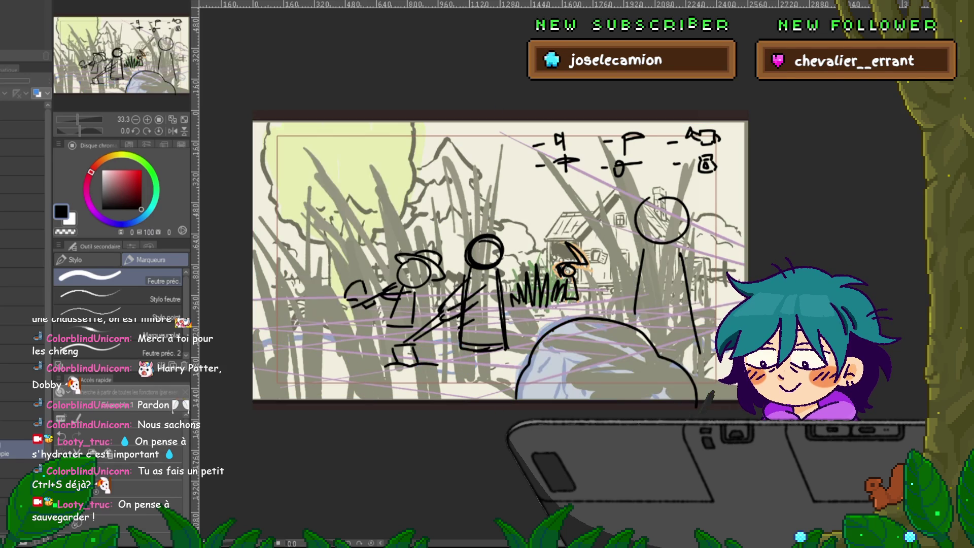
{"action": "key", "text": "ctrl+y"}
{"action": "key", "text": "ctrl+z"}
{"action": "key", "text": "ctrl+y"}
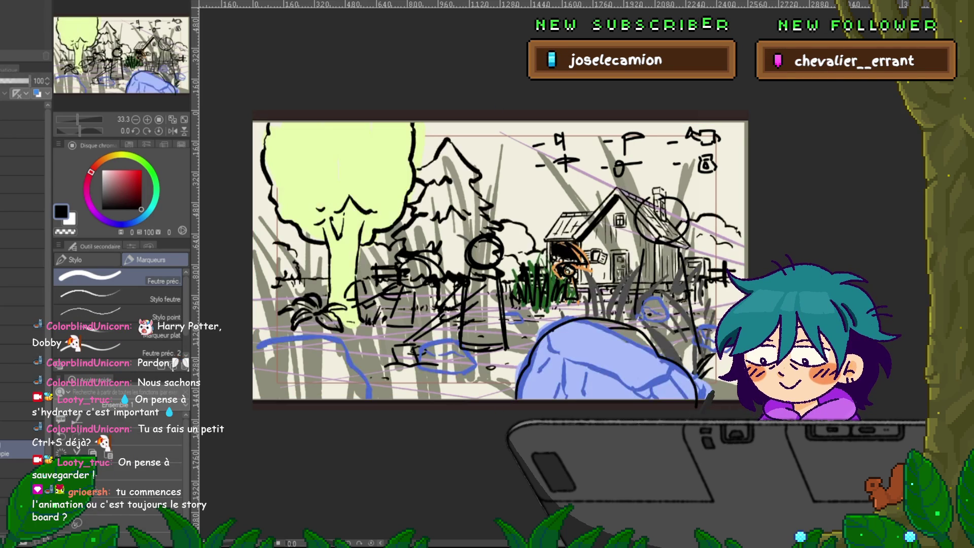
{"action": "key", "text": "ctrl+z"}
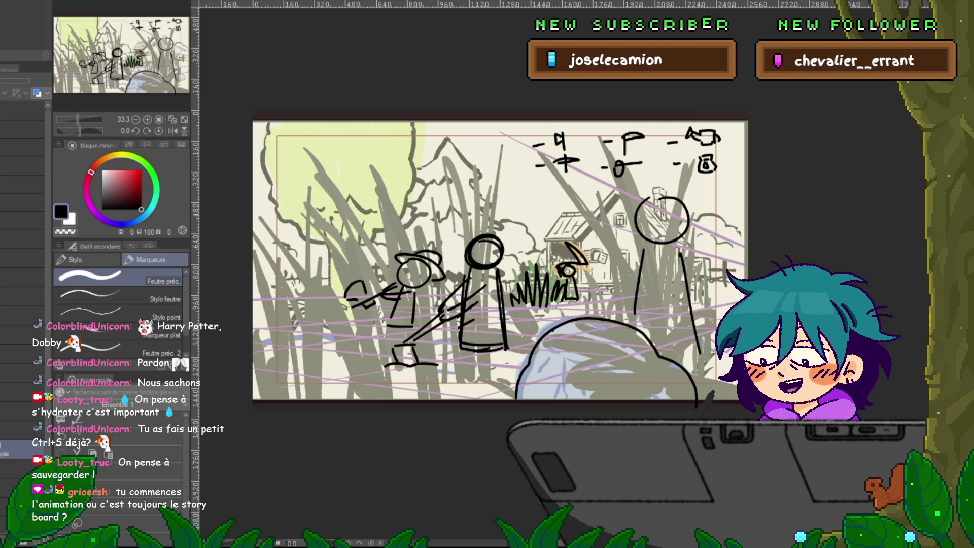
{"action": "key", "text": "ctrl+Tab"}
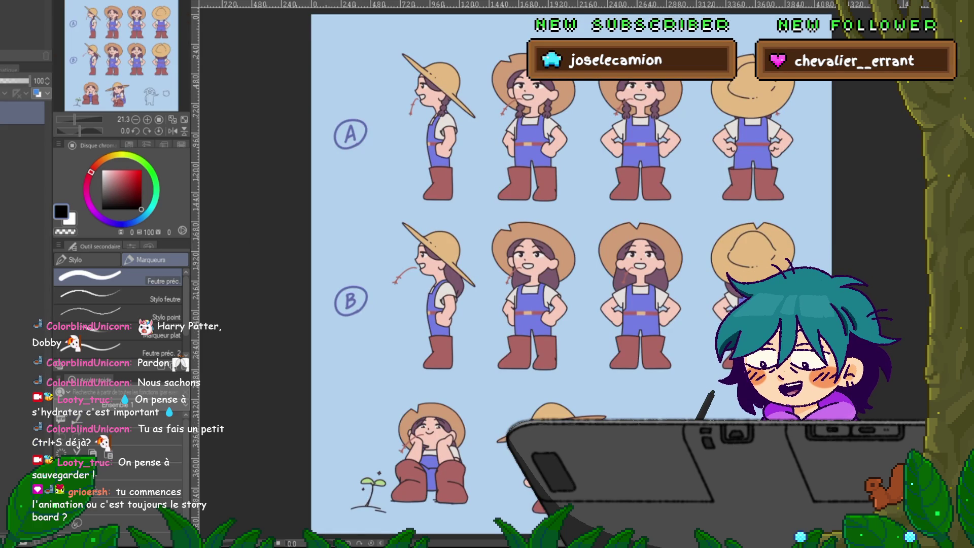
{"action": "key", "text": "ctrl+Tab"}
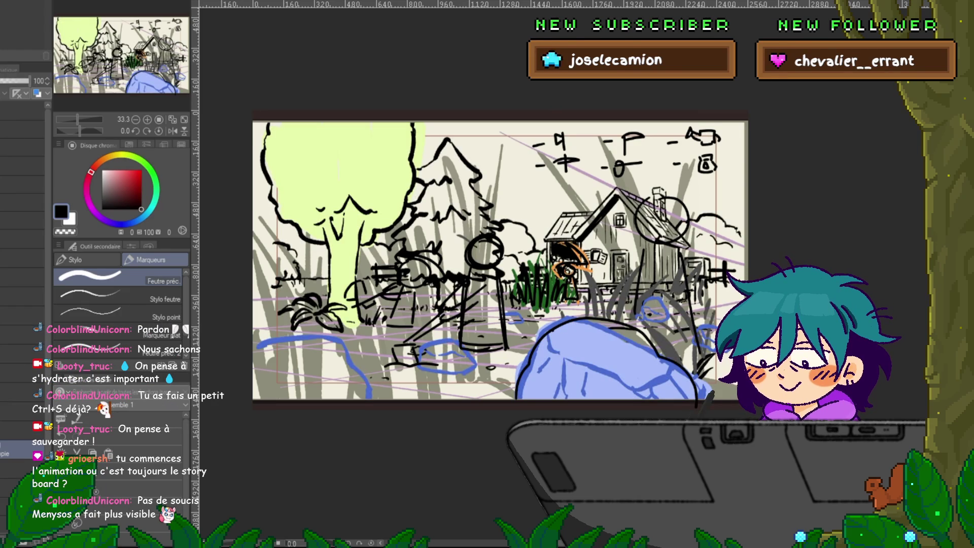
Commit the pending transform, play back the storyboard, step to the next frame and zoom in
{"action": "key", "text": "ctrl+t"}
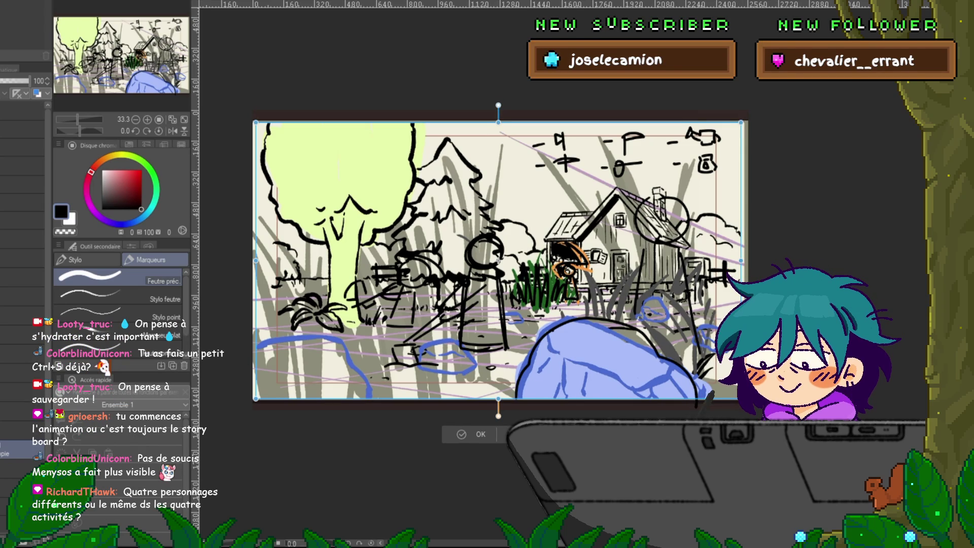
{"action": "key", "text": "Return"}
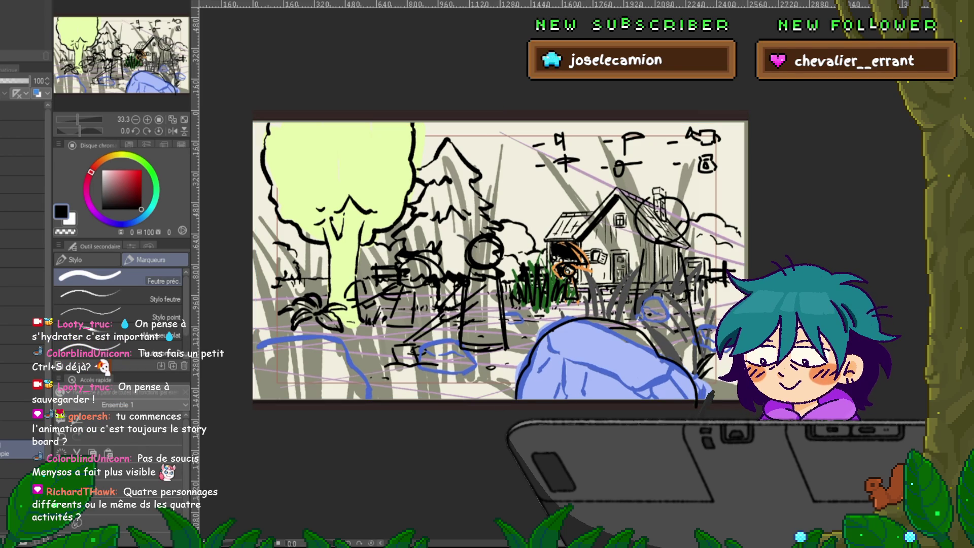
{"action": "key", "text": "space"}
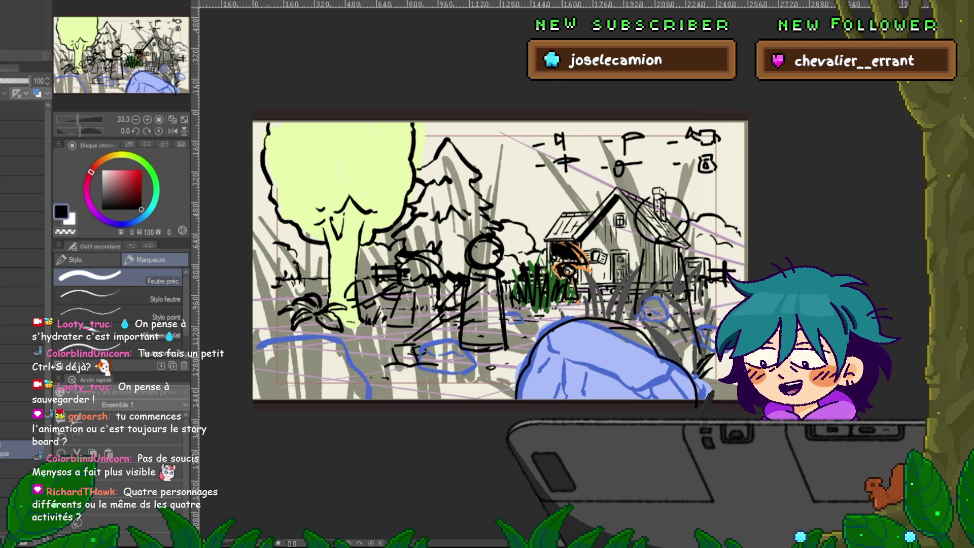
{"action": "key", "text": "Right"}
{"action": "key", "text": "ctrl+plus"}
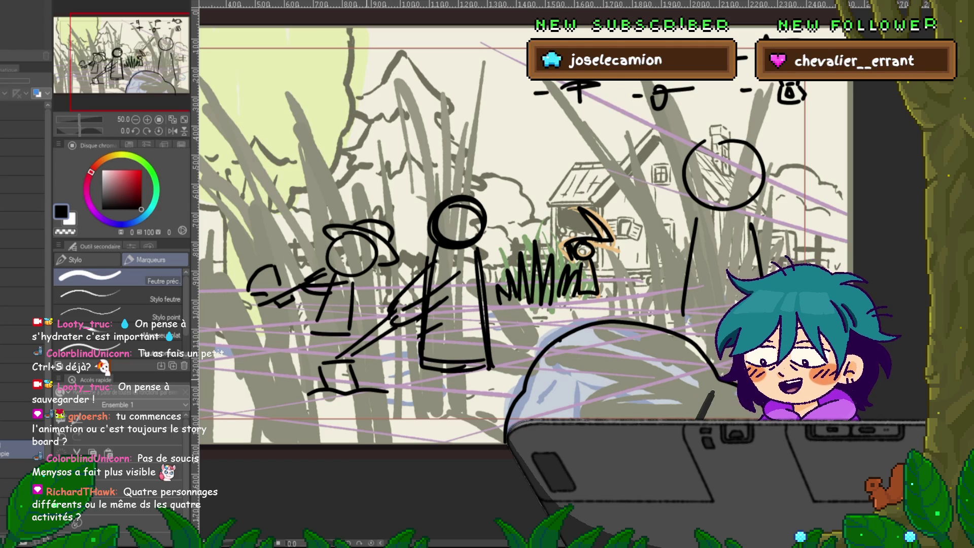
Scroll the canvas down and left until the clean tree-and-farmhouse sketch frame is visible
{"action": "scroll", "coordinate": [364, 374], "scroll_direction": "down", "scroll_amount": 2}
{"action": "scroll", "coordinate": [480, 275], "scroll_direction": "left", "scroll_amount": 2}
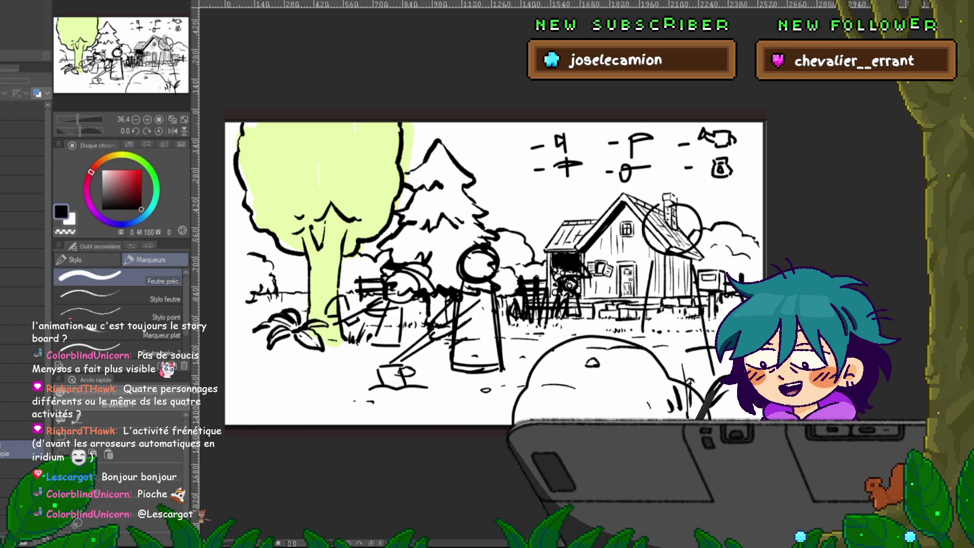
Remove and restore the blob, chimney circle and marks above the house to compare versions
{"action": "key", "text": "Delete"}
{"action": "key", "text": "ctrl+z"}
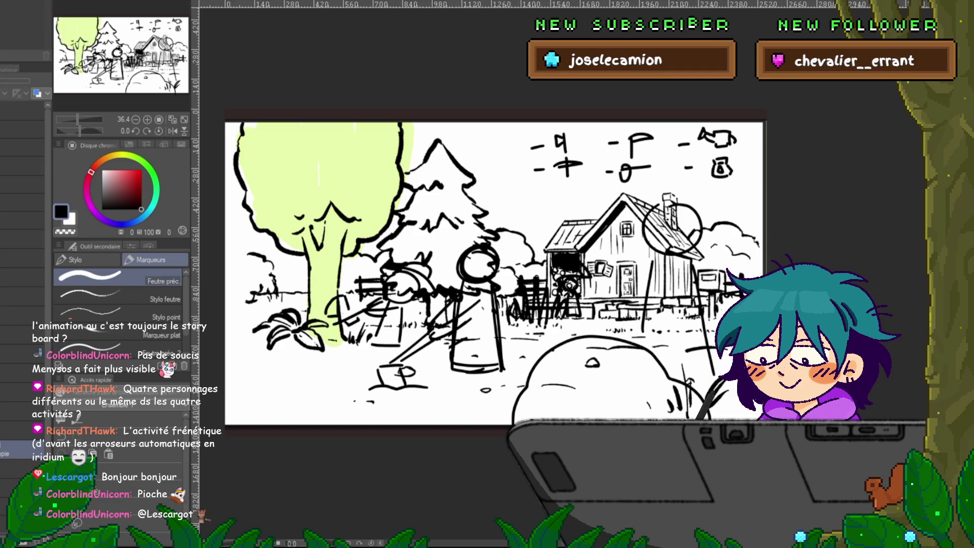
{"action": "key", "text": "Delete"}
{"action": "key", "text": "ctrl+z"}
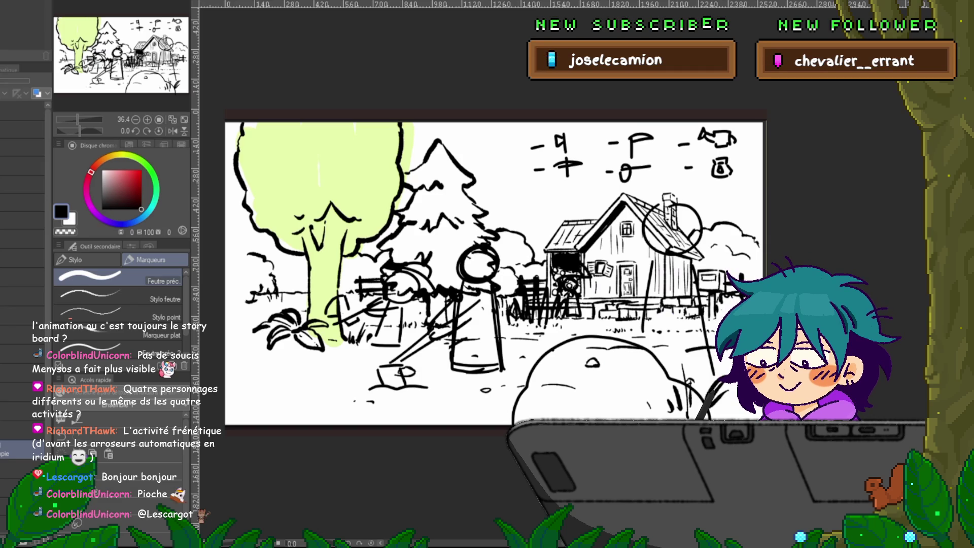
{"action": "key", "text": "Delete"}
{"action": "key", "text": "ctrl+z"}
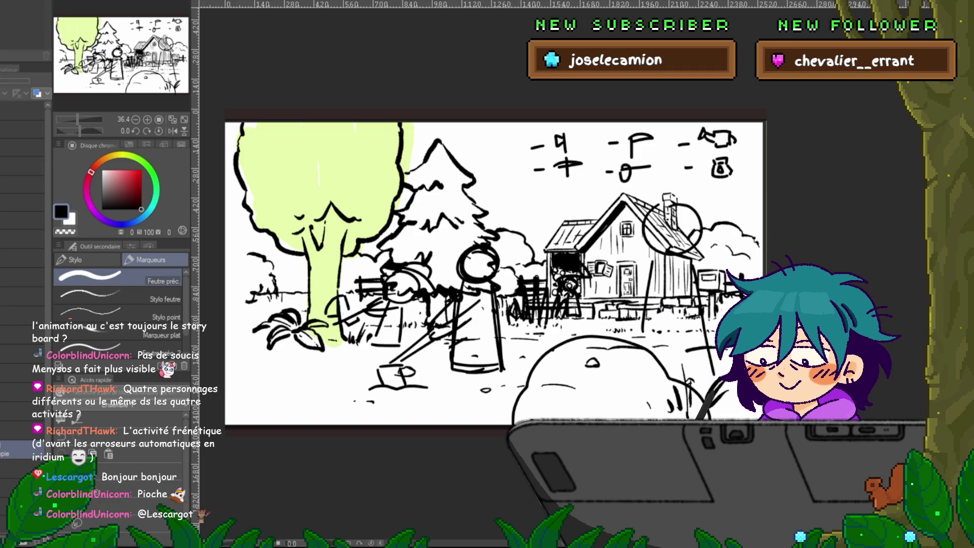
{"action": "key", "text": "Delete"}
{"action": "key", "text": "ctrl+z"}
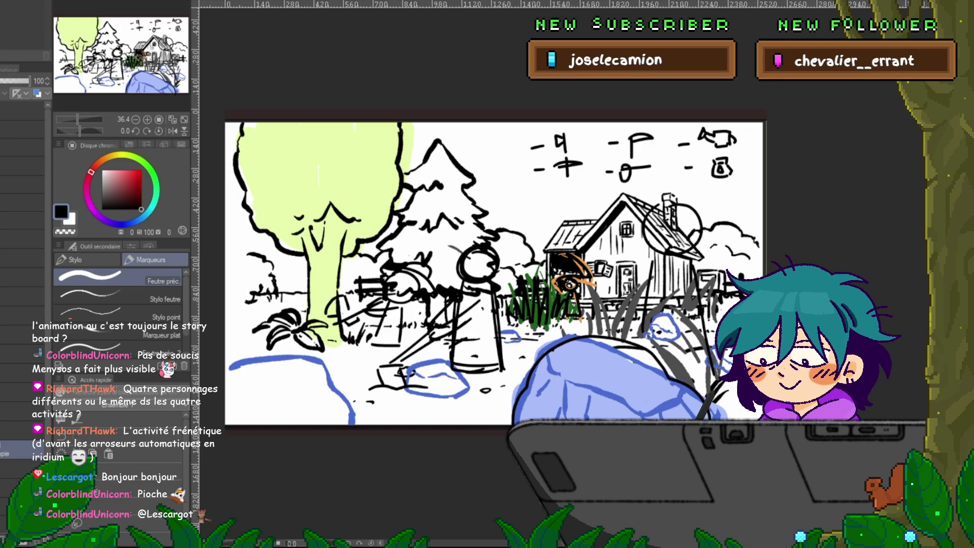
Set the grass-and-stick-figure layer to 52% opacity and switch to the farmer character sheet
{"action": "left_click", "coordinate": [11, 450]}
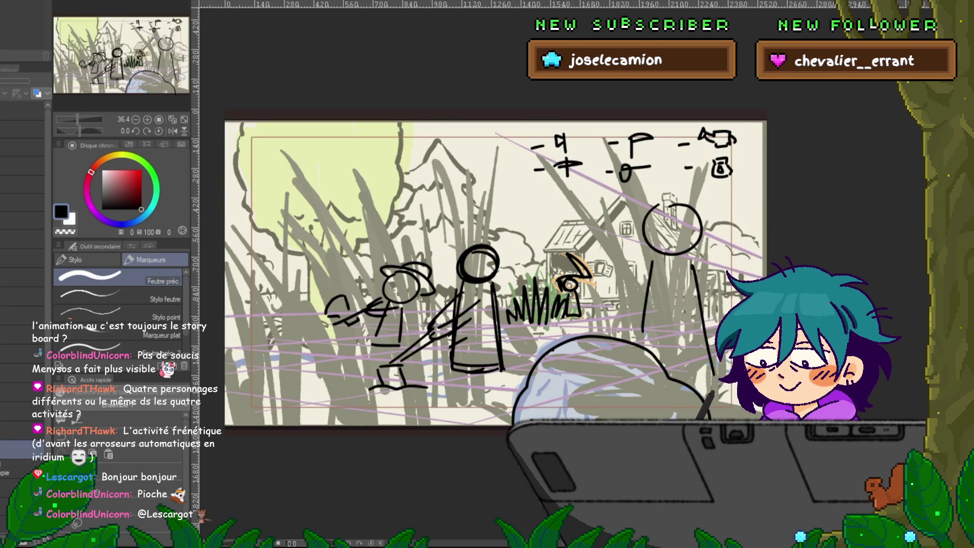
{"action": "left_click", "coordinate": [20, 468]}
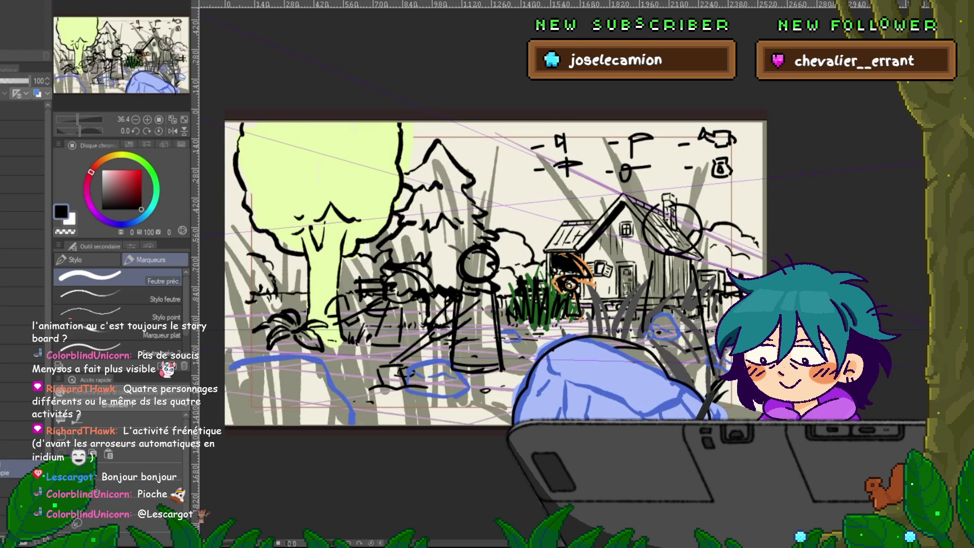
{"action": "left_click", "coordinate": [10, 450]}
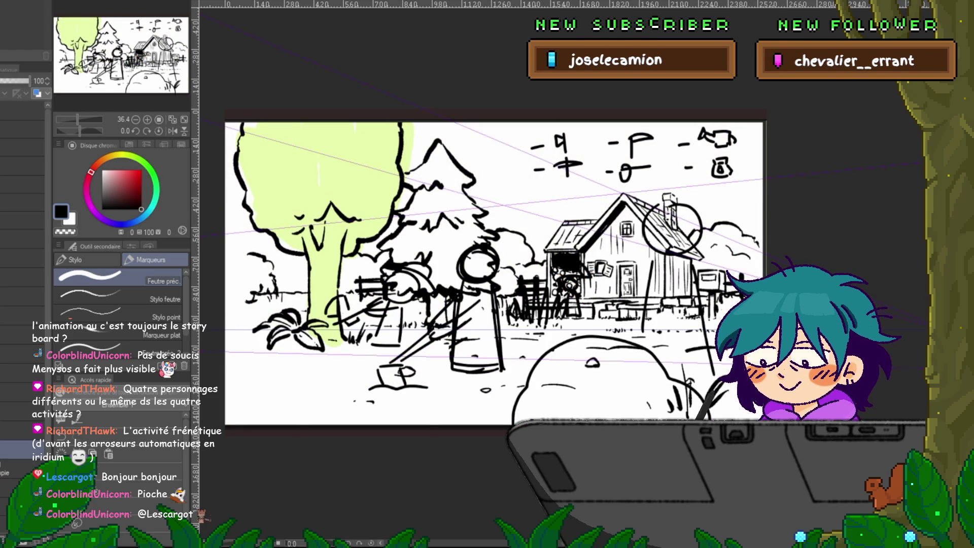
{"action": "left_click", "coordinate": [10, 487]}
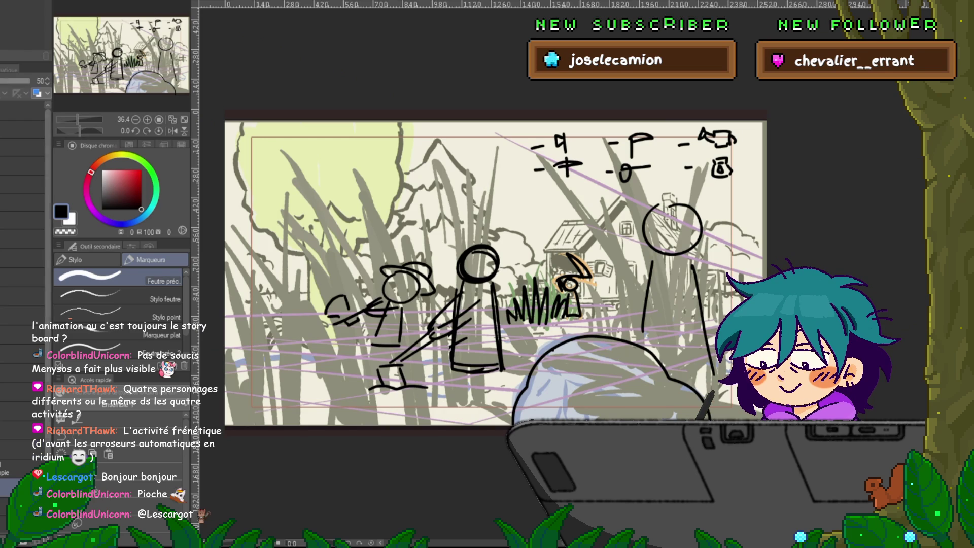
{"action": "left_click", "coordinate": [29, 81]}
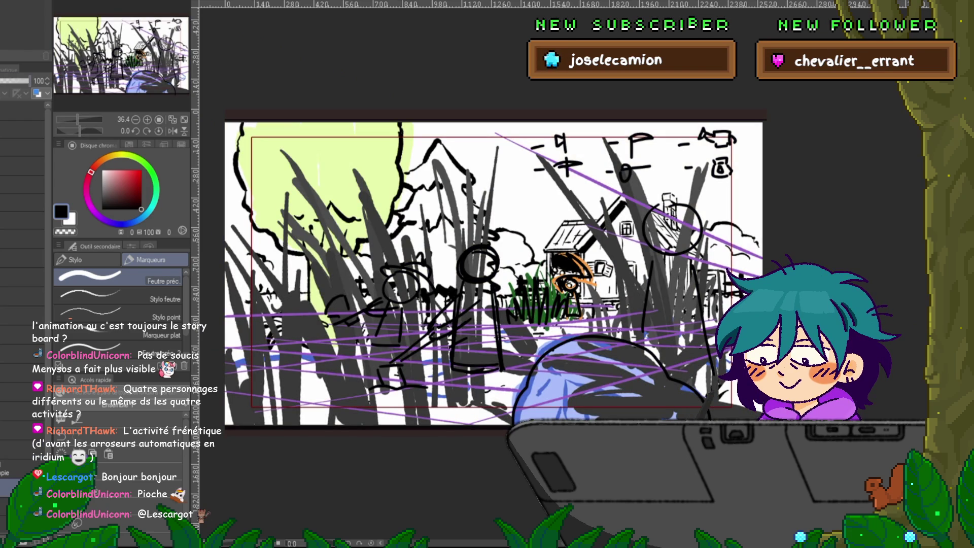
{"action": "left_click", "coordinate": [17, 81]}
{"action": "left_click_drag", "start_coordinate": [17, 81], "coordinate": [16, 81]}
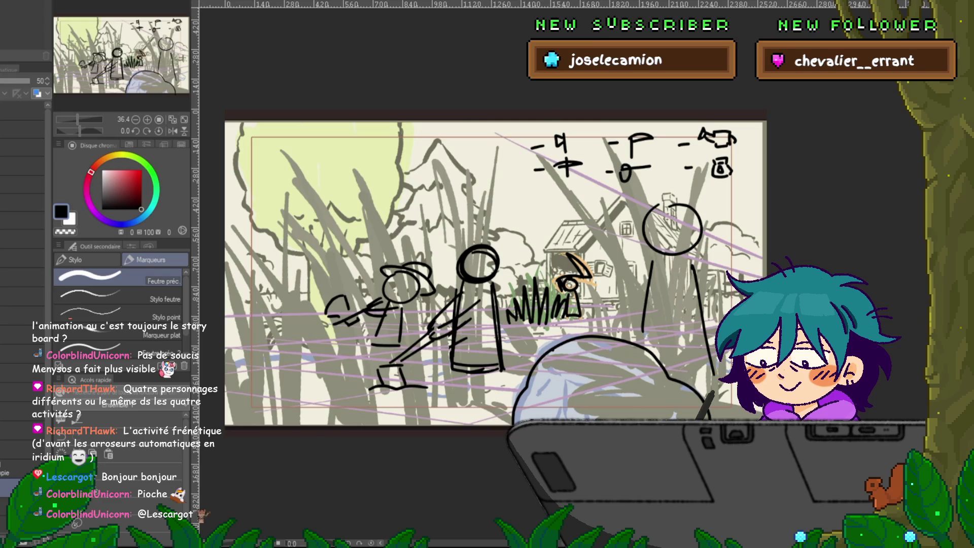
{"action": "key", "text": "ctrl+Tab"}
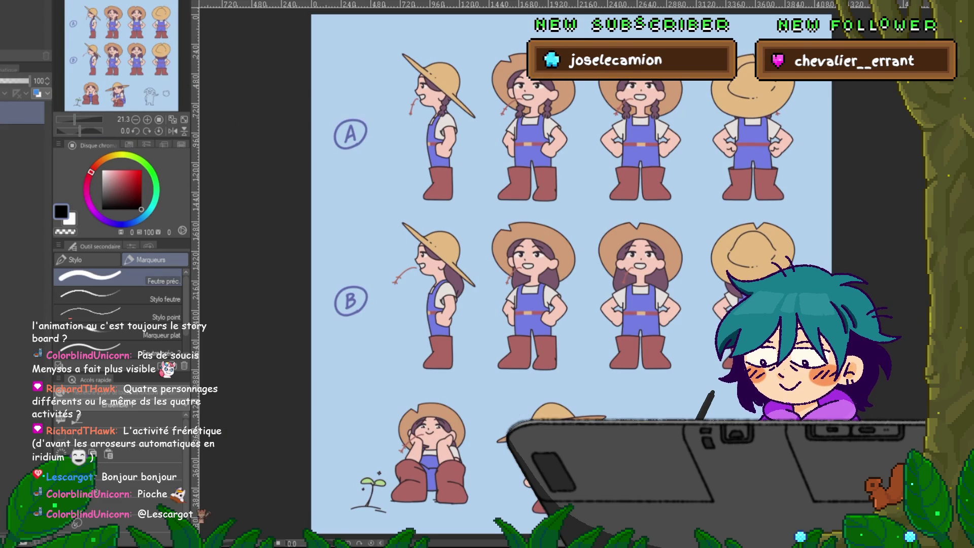
Auto-select the blue background around the farmer poses and delete it
{"action": "left_click", "coordinate": [22, 135]}
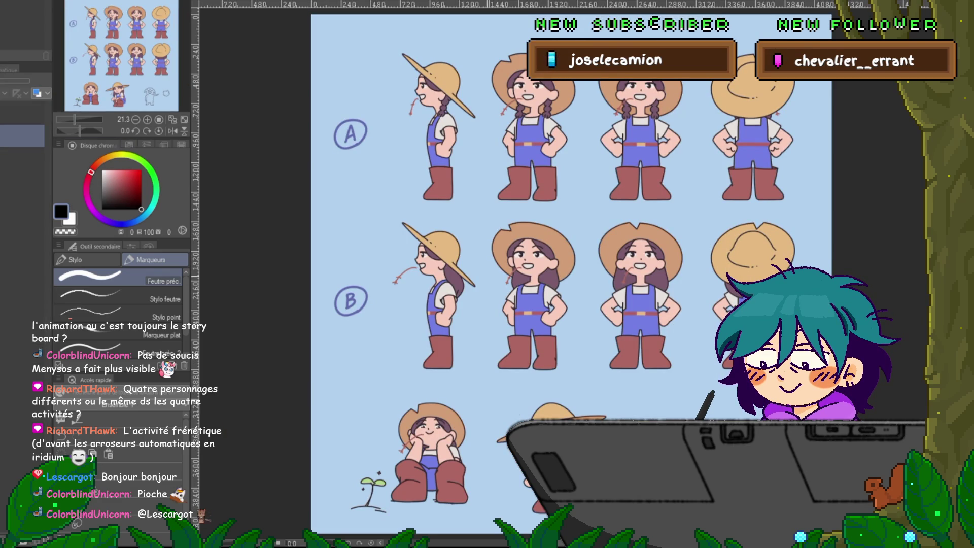
{"action": "key", "text": "w"}
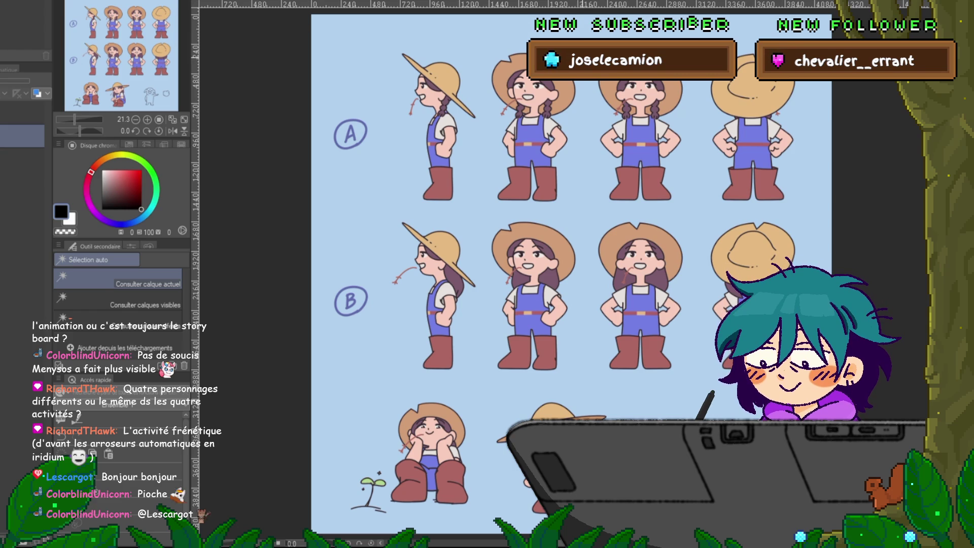
{"action": "left_click", "coordinate": [22, 112]}
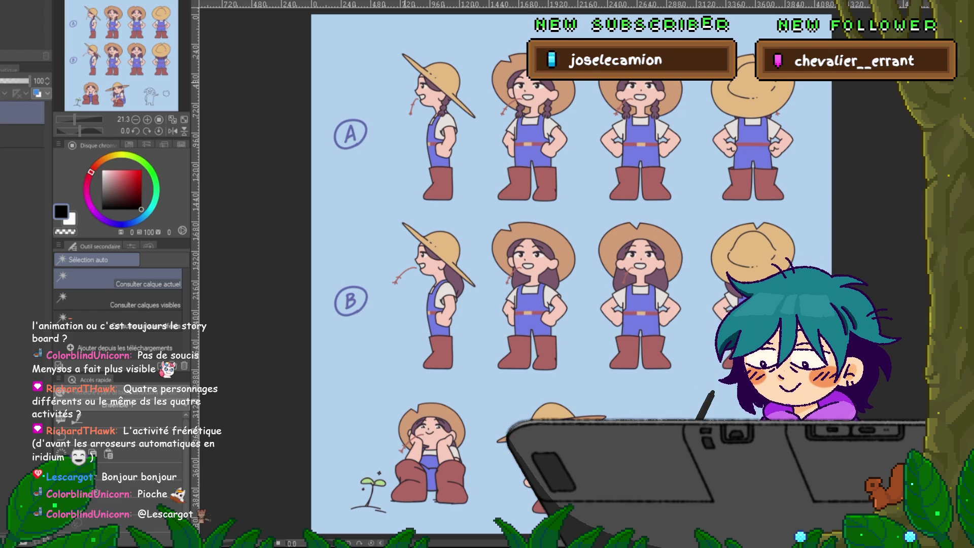
{"action": "left_click", "coordinate": [376, 203]}
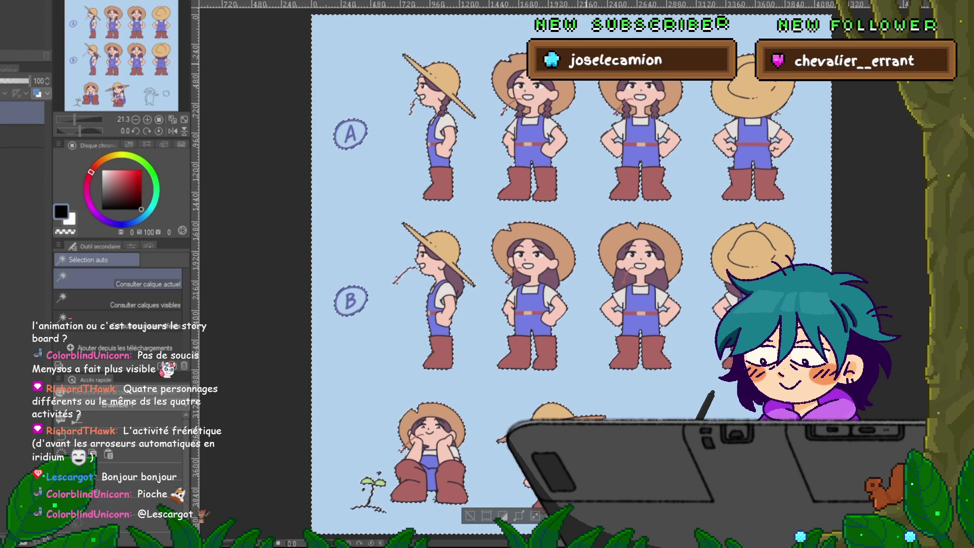
{"action": "key", "text": "Delete"}
{"action": "key", "text": "ctrl+d"}
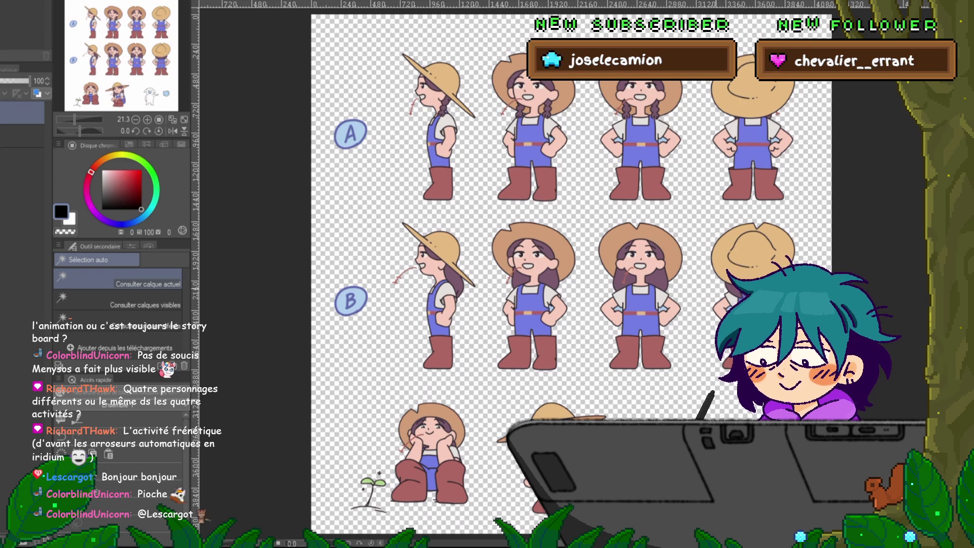
Keep only the top row of four poses by clearing outside a rectangle, then return to the storyboard
{"action": "scroll", "coordinate": [507, 274], "scroll_direction": "up", "scroll_amount": 2}
{"action": "scroll", "coordinate": [527, 319], "scroll_direction": "up", "scroll_amount": 2}
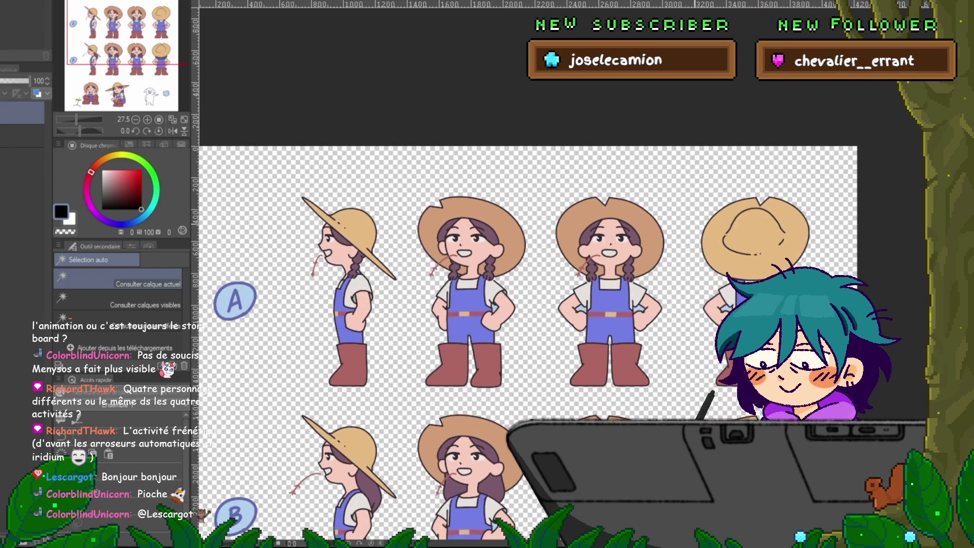
{"action": "scroll", "coordinate": [533, 325], "scroll_direction": "up", "scroll_amount": 1}
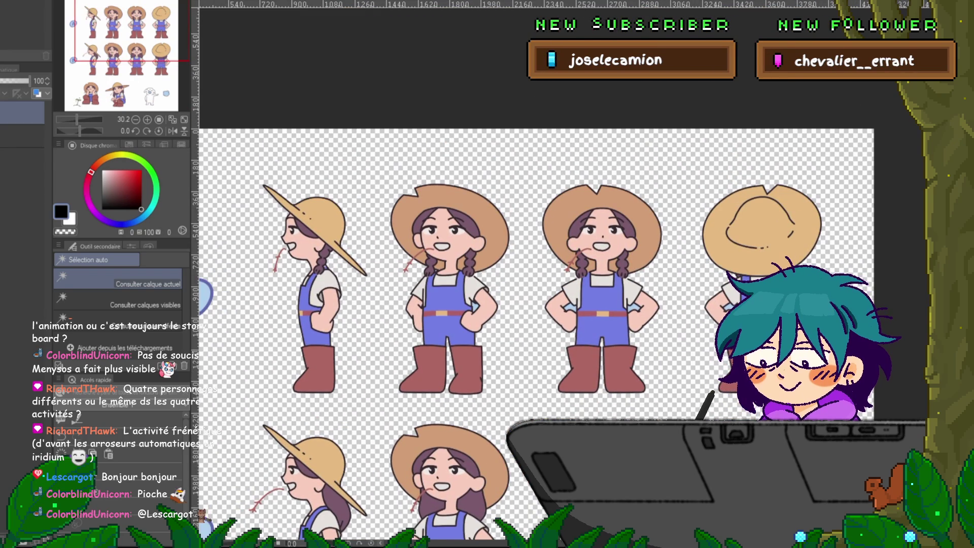
{"action": "key", "text": "m"}
{"action": "left_click", "coordinate": [116, 277]}
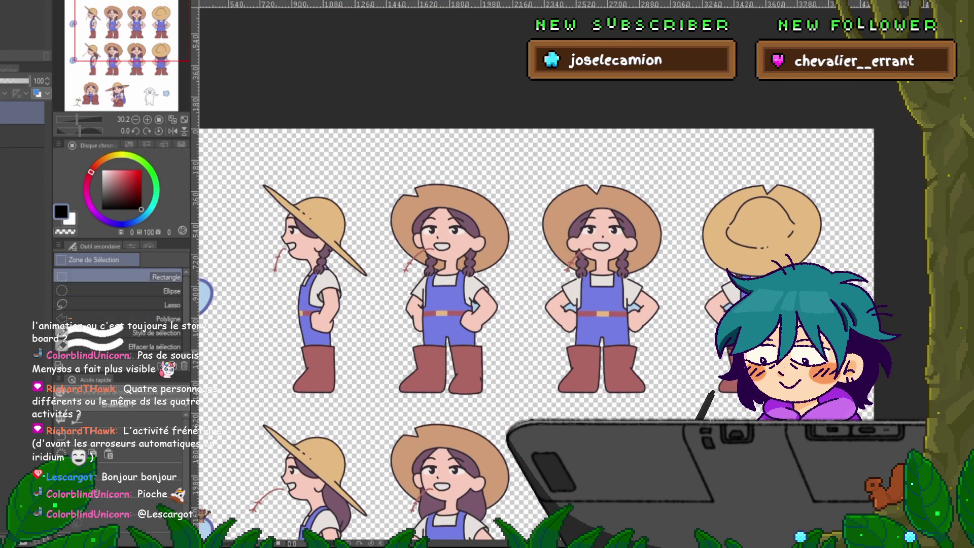
{"action": "mouse_move", "coordinate": [247, 155]}
{"action": "left_mouse_down"}
{"action": "mouse_move", "coordinate": [440, 294]}
{"action": "mouse_move", "coordinate": [844, 411]}
{"action": "left_mouse_up"}
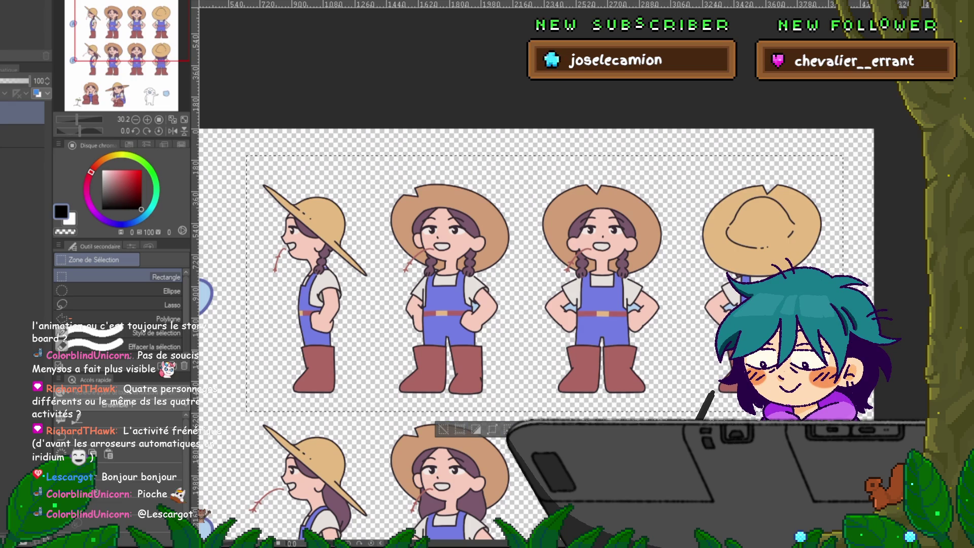
{"action": "key", "text": "ctrl+shift+x"}
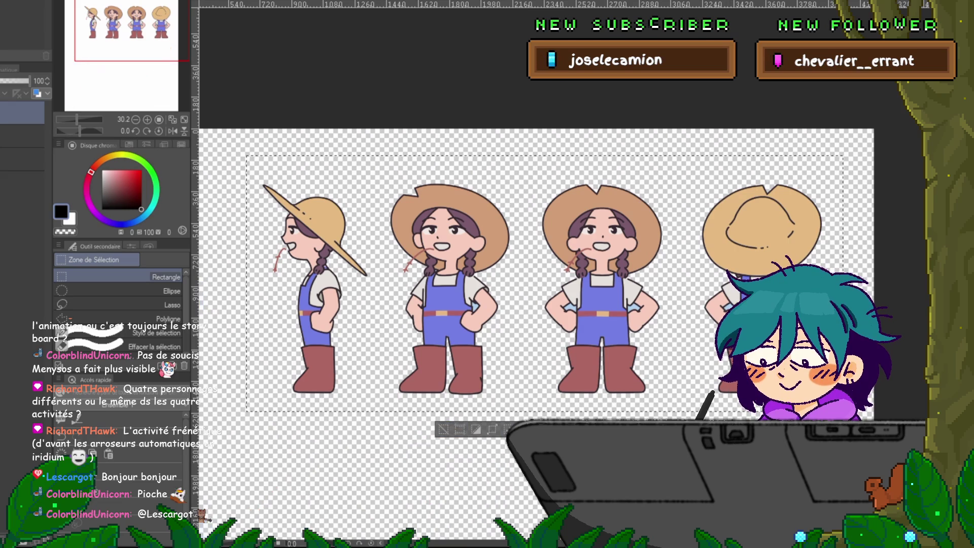
{"action": "key", "text": "ctrl+d"}
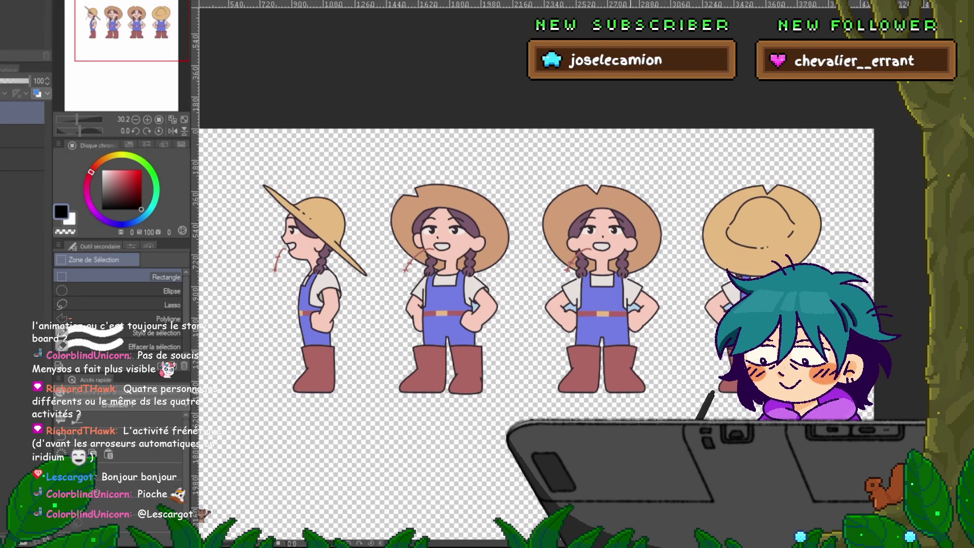
{"action": "key", "text": "ctrl+Tab"}
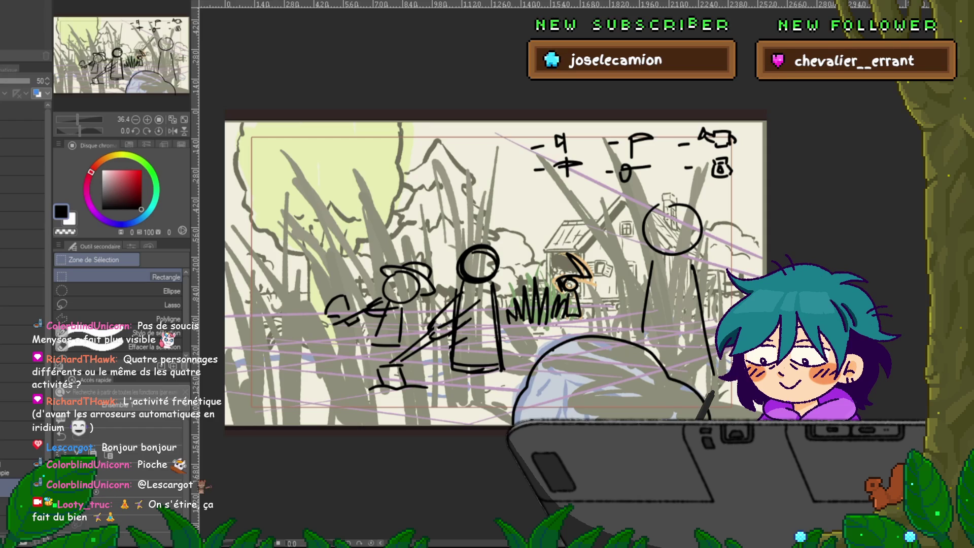
Cycle through open documents to the blue-background farmer pose sheet and pan it into view
{"action": "key", "text": "ctrl+Tab"}
{"action": "key", "text": "ctrl+Tab"}
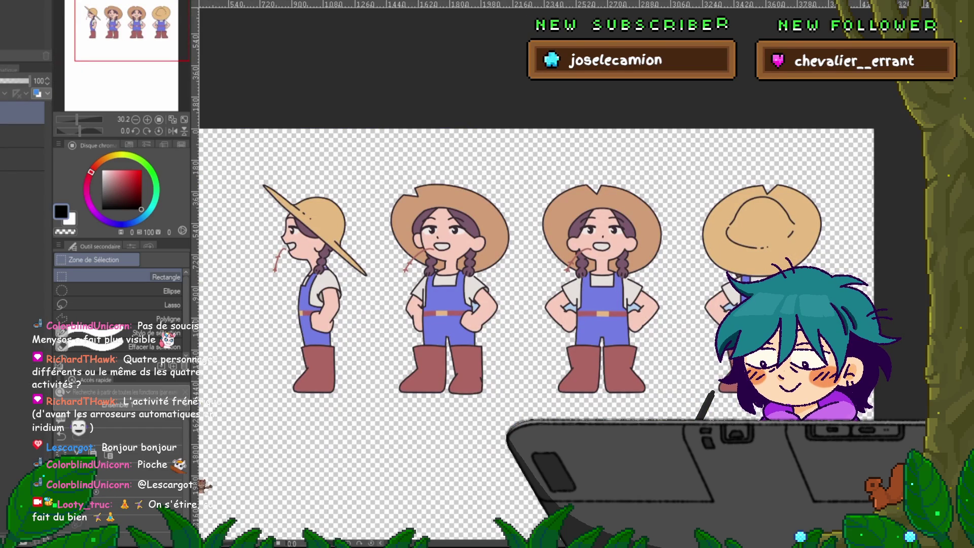
{"action": "key", "text": "ctrl+Tab"}
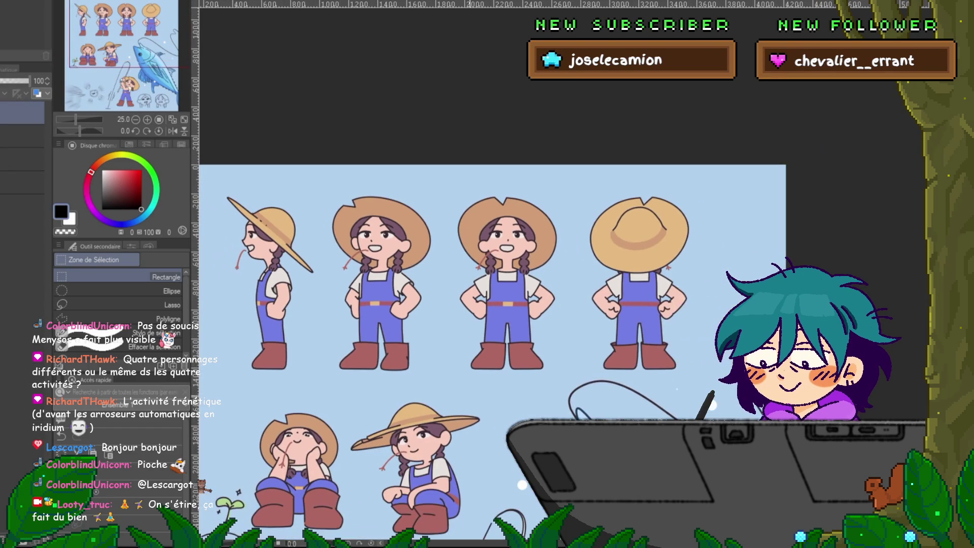
{"action": "scroll", "coordinate": [528, 350], "scroll_direction": "left", "scroll_amount": 3}
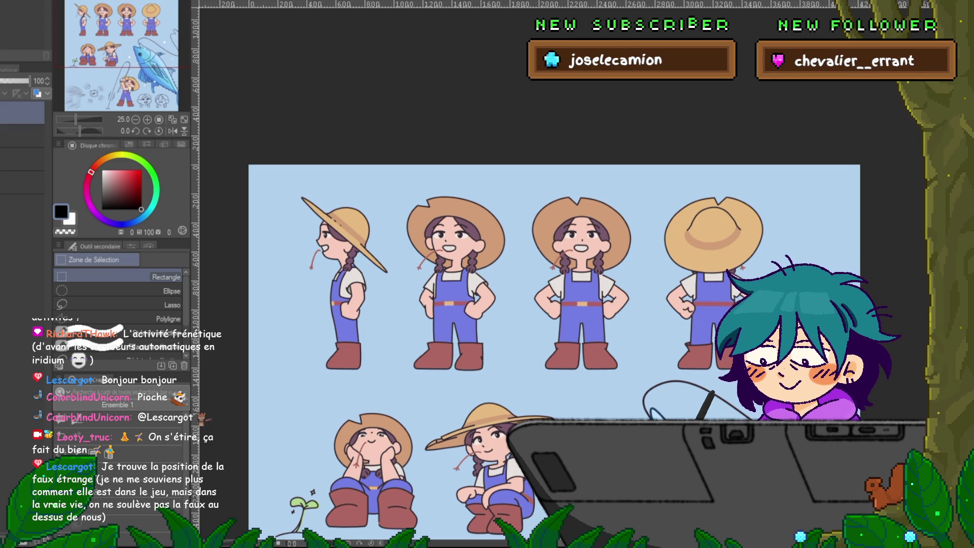
Auto-select the blue background on the pose sheet and delete it
{"action": "key", "text": "w"}
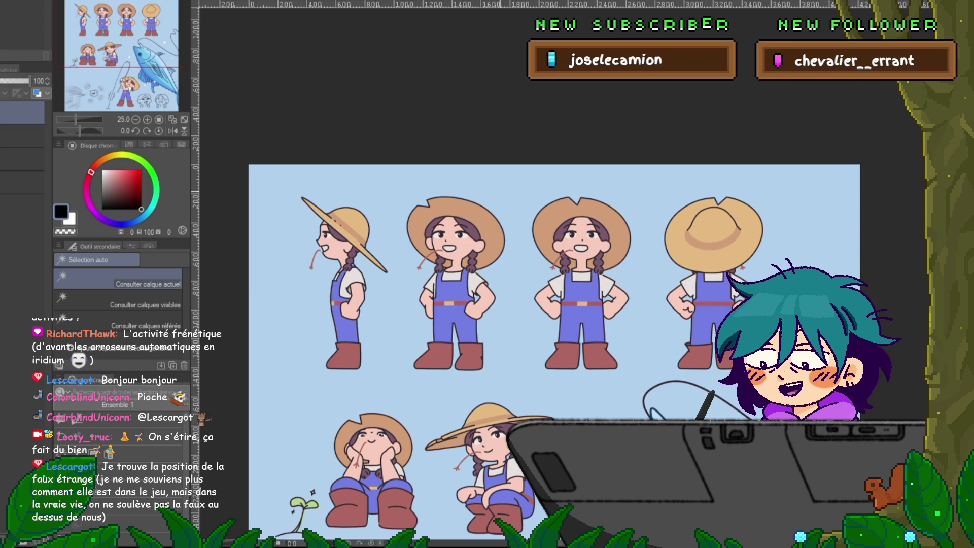
{"action": "left_click", "coordinate": [284, 512]}
{"action": "key", "text": "Delete"}
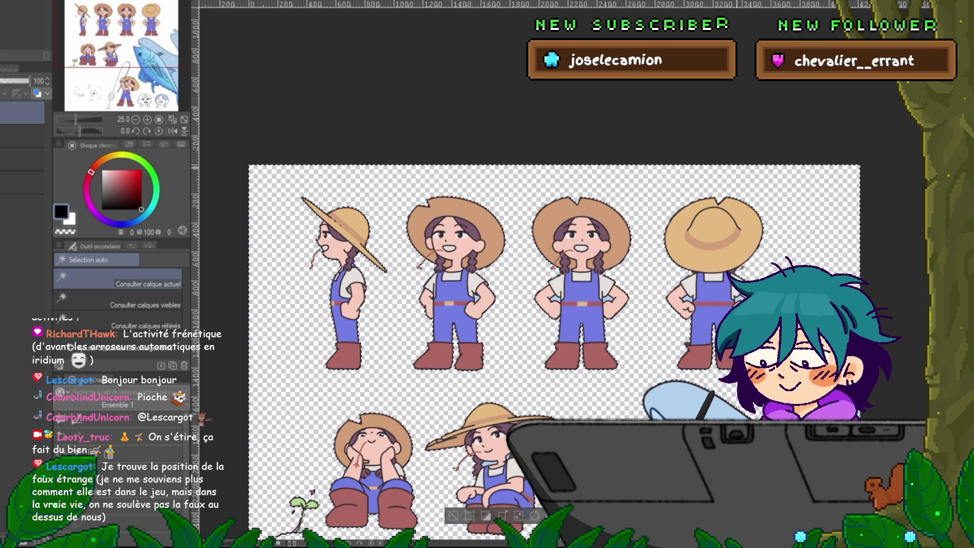
{"action": "key", "text": "m"}
{"action": "key", "text": "ctrl+d"}
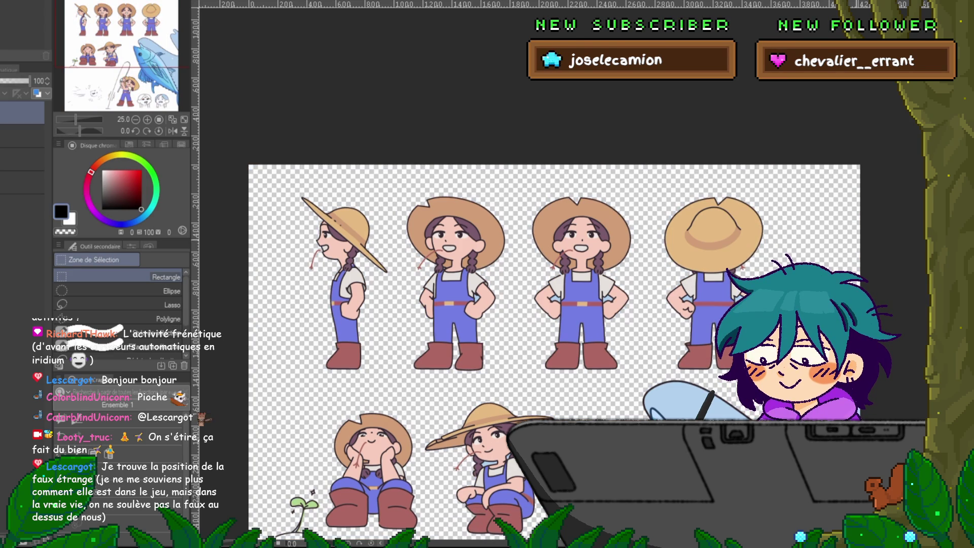
Clear everything outside the top row of four poses, pick that layer, and switch to the storyboard
{"action": "mouse_move", "coordinate": [266, 179]}
{"action": "left_mouse_down"}
{"action": "mouse_move", "coordinate": [806, 367]}
{"action": "mouse_move", "coordinate": [798, 379]}
{"action": "left_mouse_up"}
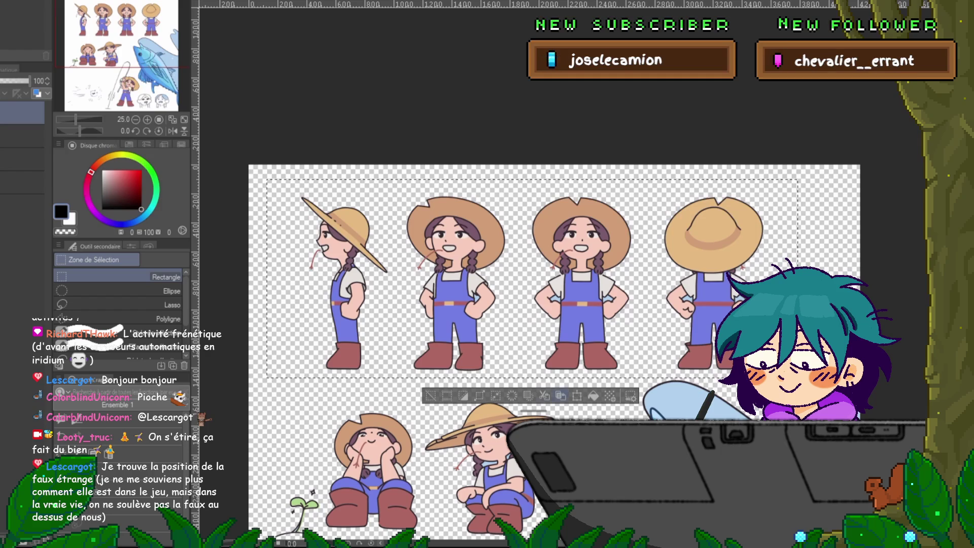
{"action": "left_click", "coordinate": [544, 395]}
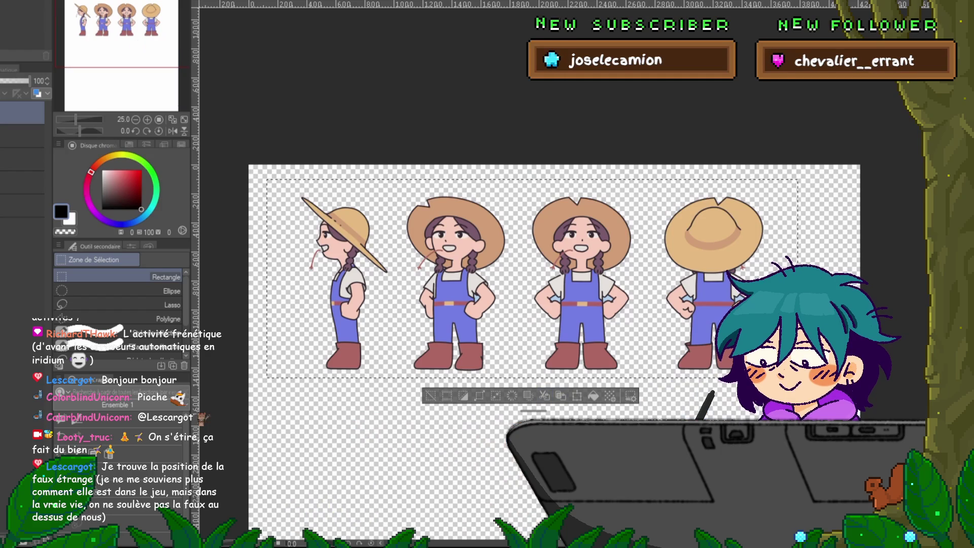
{"action": "key", "text": "ctrl+d"}
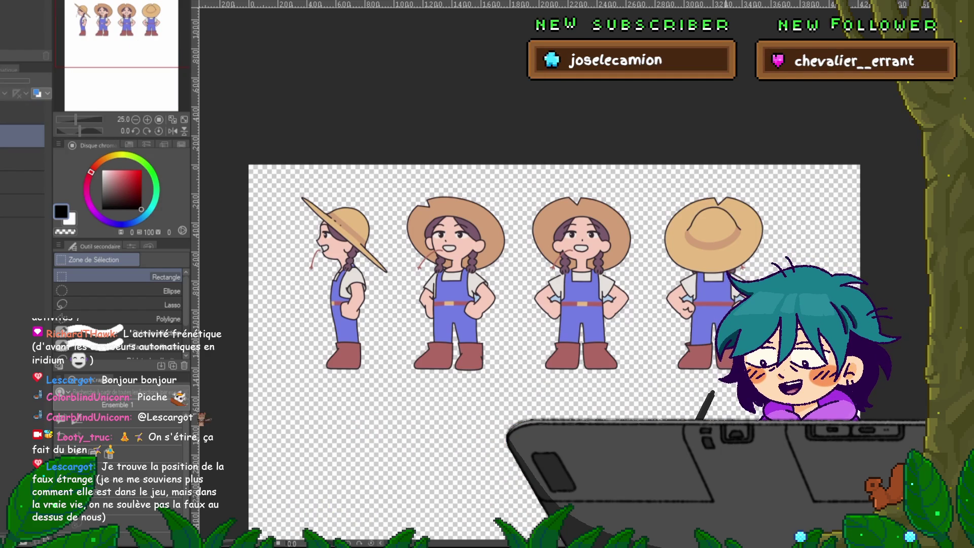
{"action": "scroll", "coordinate": [625, 331], "scroll_direction": "up", "scroll_amount": 2}
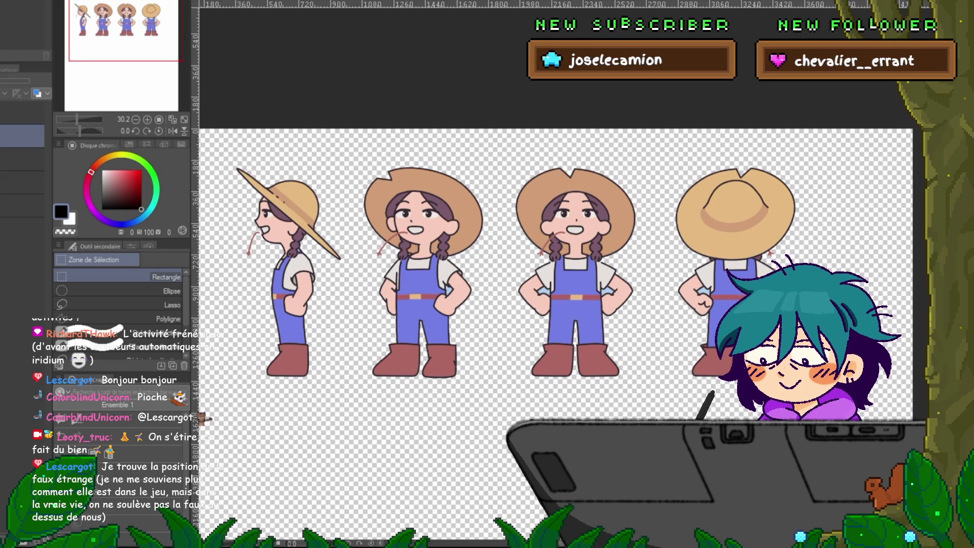
{"action": "mouse_move", "coordinate": [558, 330]}
{"action": "left_mouse_down"}
{"action": "mouse_move", "coordinate": [594, 330]}
{"action": "mouse_move", "coordinate": [584, 330]}
{"action": "left_mouse_up"}
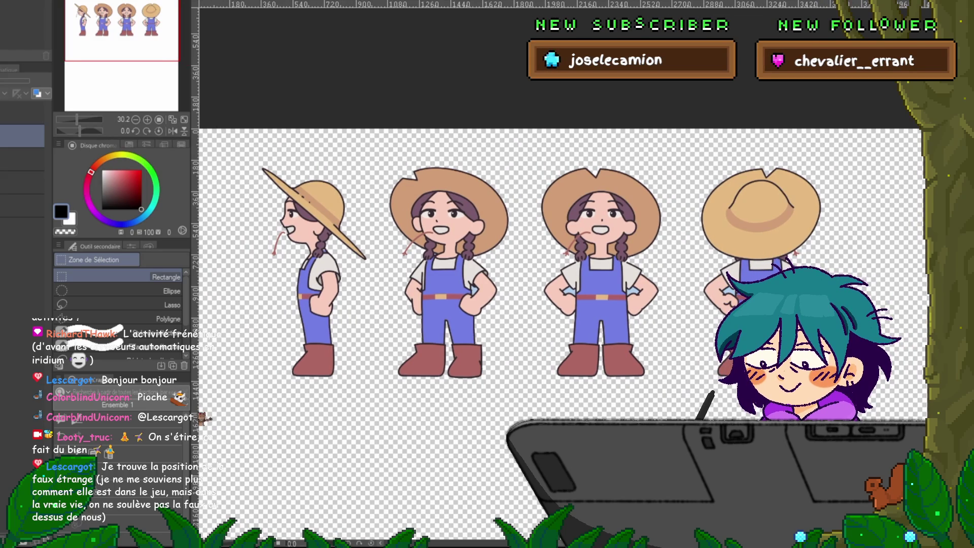
{"action": "left_click", "coordinate": [23, 113]}
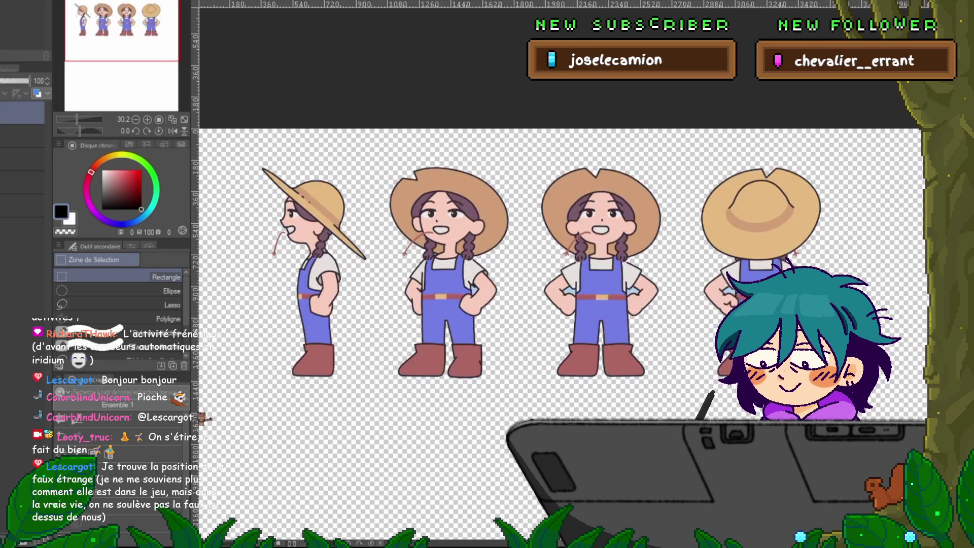
{"action": "key", "text": "ctrl+Tab"}
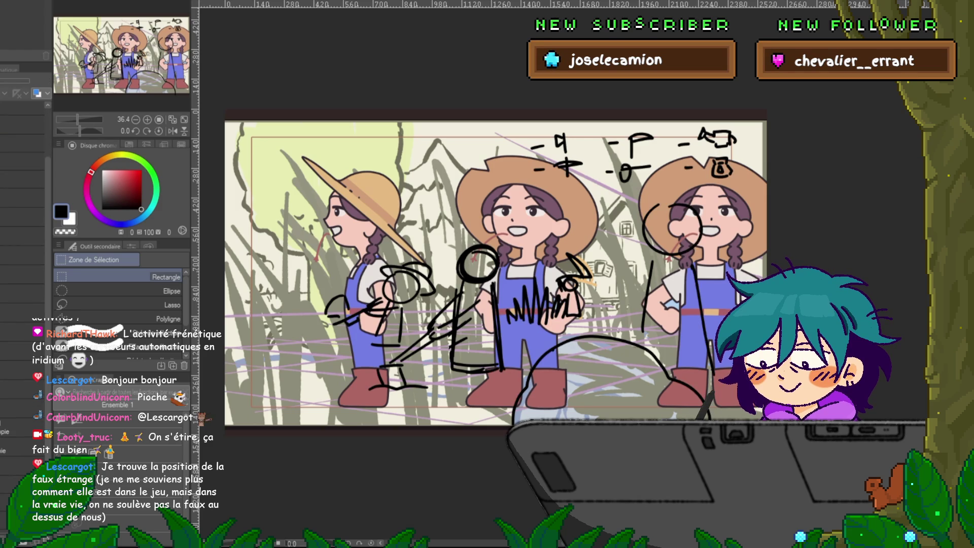
Shrink the pasted farmer poses to fit the frame and move them left and down
{"action": "key", "text": "ctrl+t"}
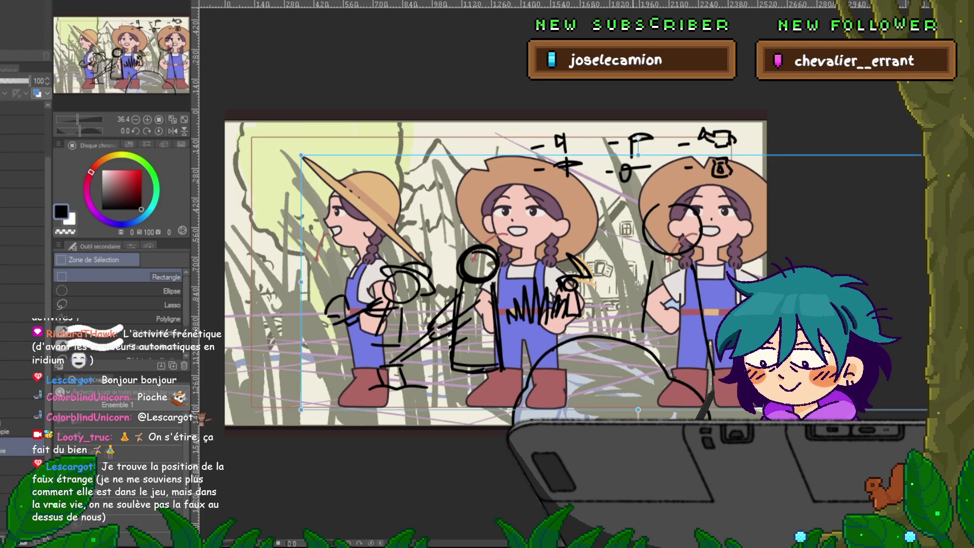
{"action": "left_click_drag", "start_coordinate": [451, 155], "coordinate": [826, 297]}
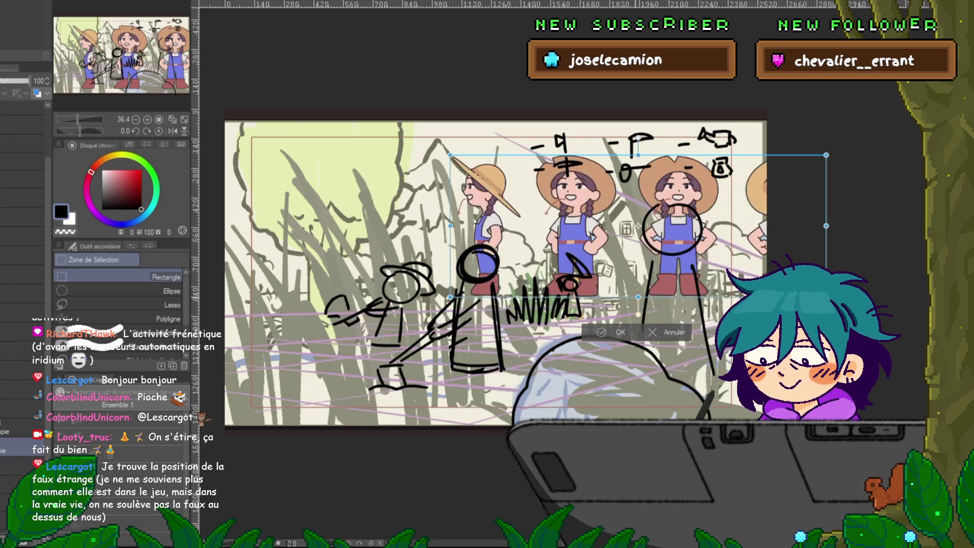
{"action": "left_click_drag", "start_coordinate": [639, 226], "coordinate": [488, 283]}
{"action": "key", "text": "Return"}
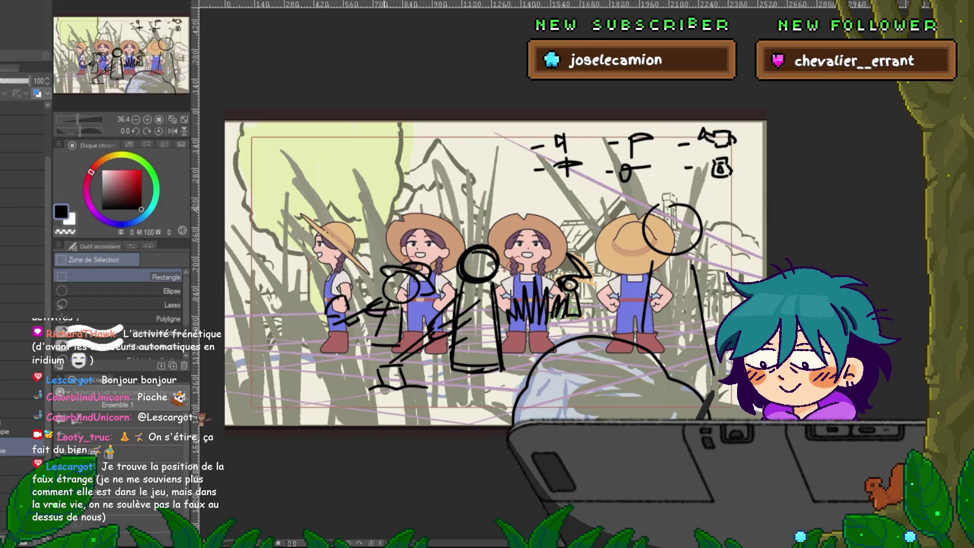
Keep only the front-facing farmer by erasing everything outside her selection
{"action": "mouse_move", "coordinate": [378, 197]}
{"action": "left_mouse_down"}
{"action": "mouse_move", "coordinate": [472, 297]}
{"action": "mouse_move", "coordinate": [474, 377]}
{"action": "left_mouse_up"}
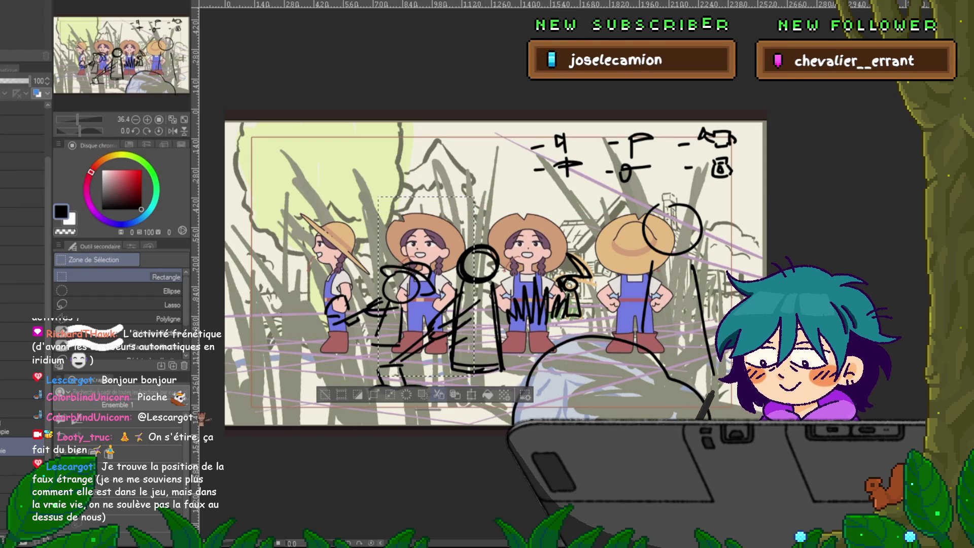
{"action": "key", "text": "shift+Delete"}
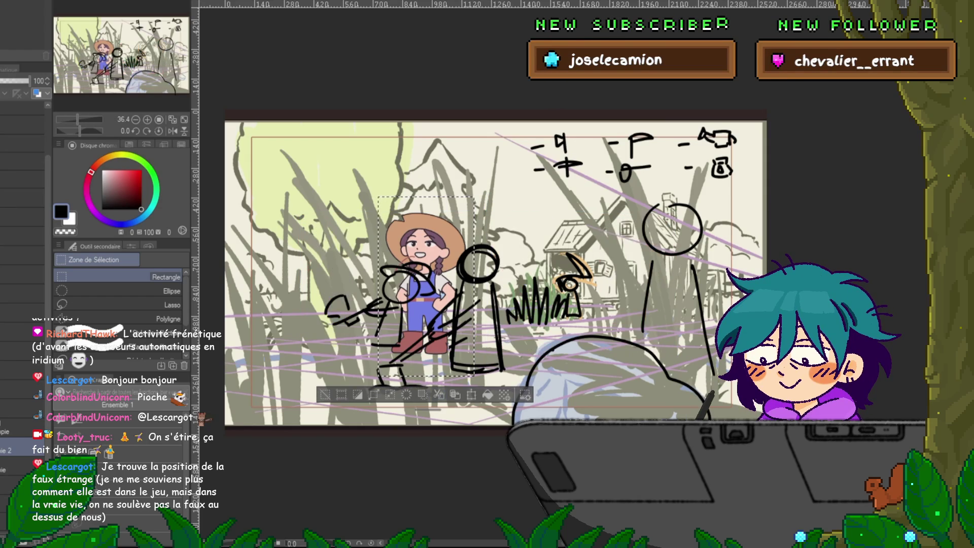
{"action": "key", "text": "ctrl+d"}
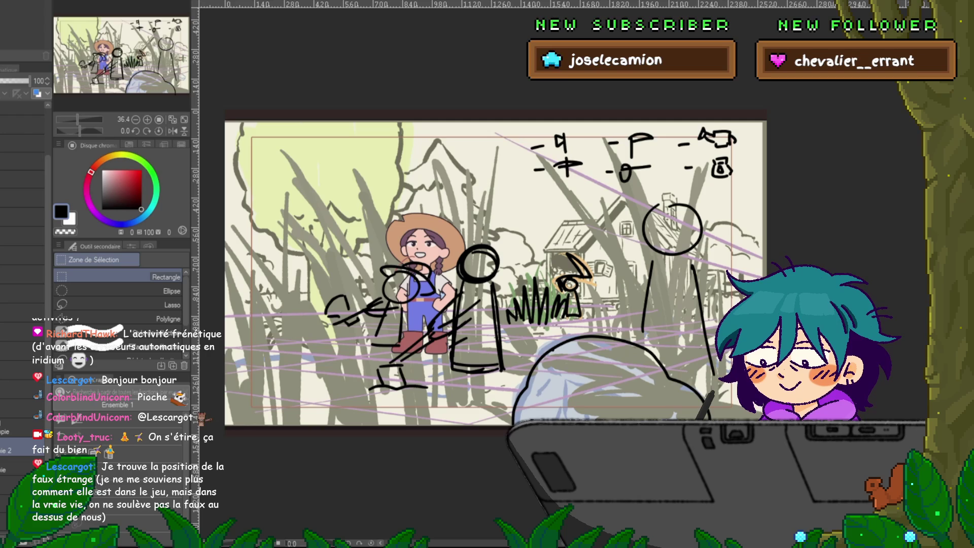
{"action": "key", "text": "ctrl+t"}
Move the farmer over the right stick figure and enlarge her to its height
{"action": "left_click_drag", "start_coordinate": [426, 291], "coordinate": [662, 320]}
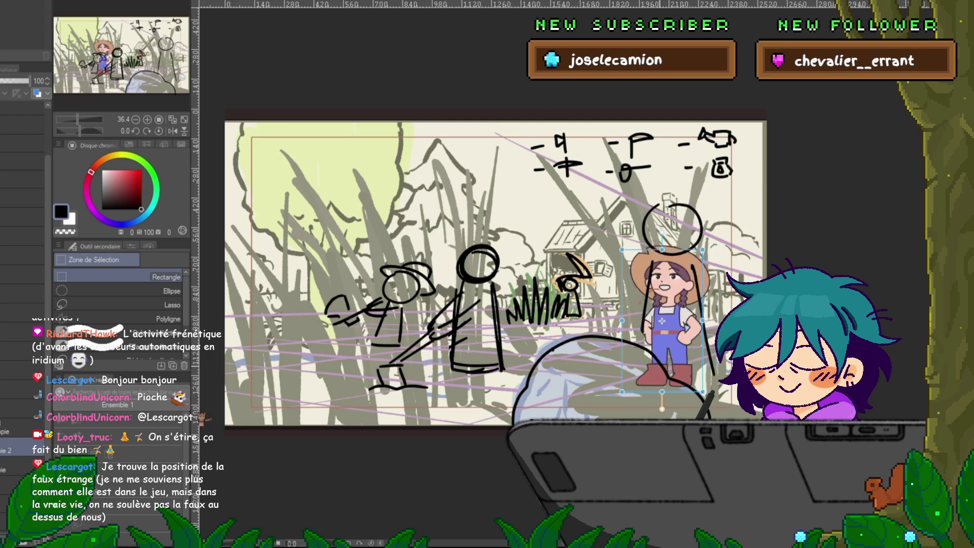
{"action": "left_click_drag", "start_coordinate": [703, 249], "coordinate": [720, 203]}
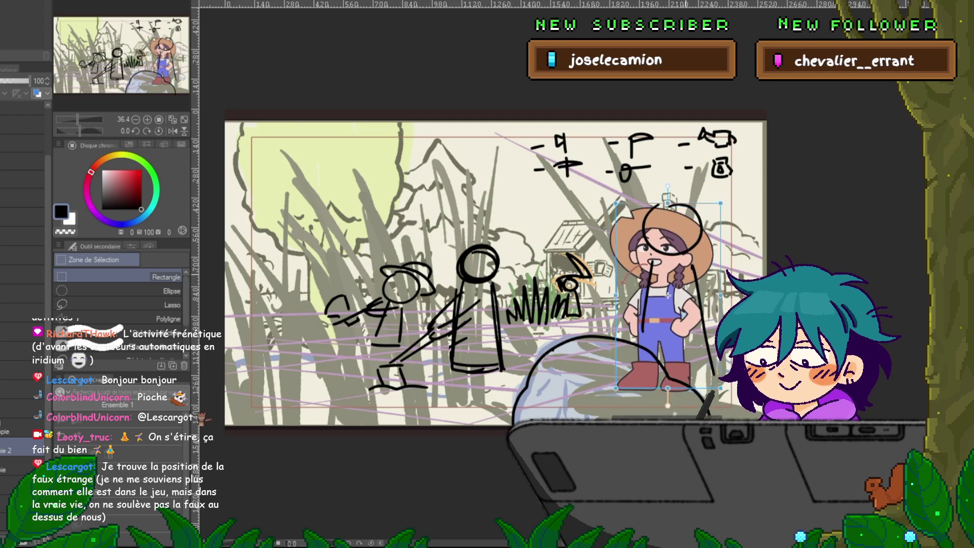
{"action": "left_click_drag", "start_coordinate": [668, 296], "coordinate": [678, 286]}
{"action": "key", "text": "Return"}
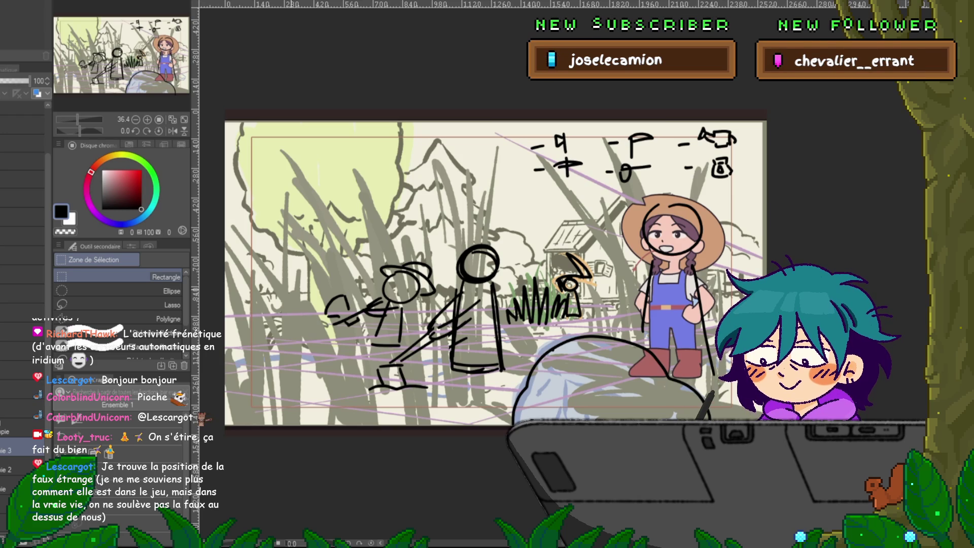
Duplicate the farmer and place a slightly smaller copy over the middle stick figure
{"action": "key", "text": "ctrl+c"}
{"action": "key", "text": "ctrl+v"}
{"action": "key", "text": "ctrl+t"}
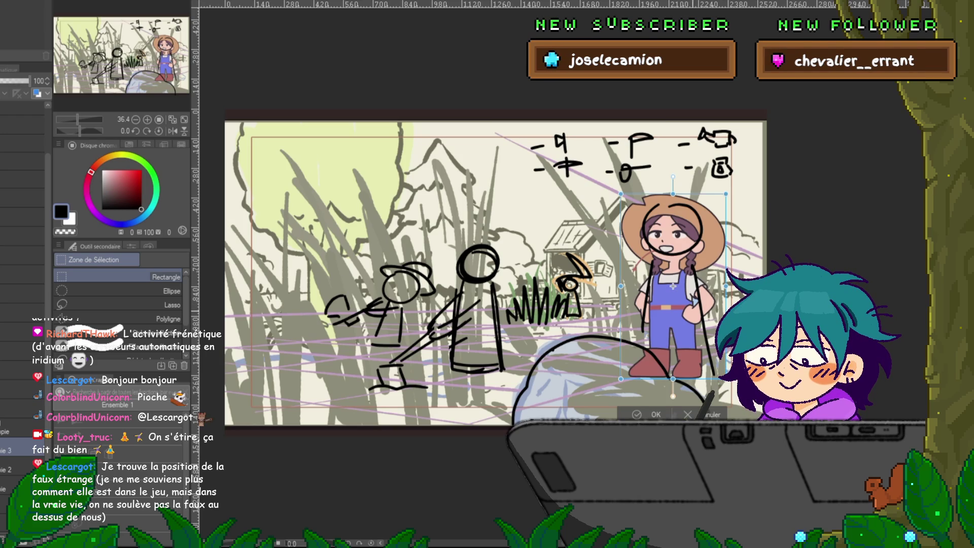
{"action": "left_click_drag", "start_coordinate": [672, 286], "coordinate": [478, 309]}
{"action": "left_click_drag", "start_coordinate": [527, 392], "coordinate": [519, 379]}
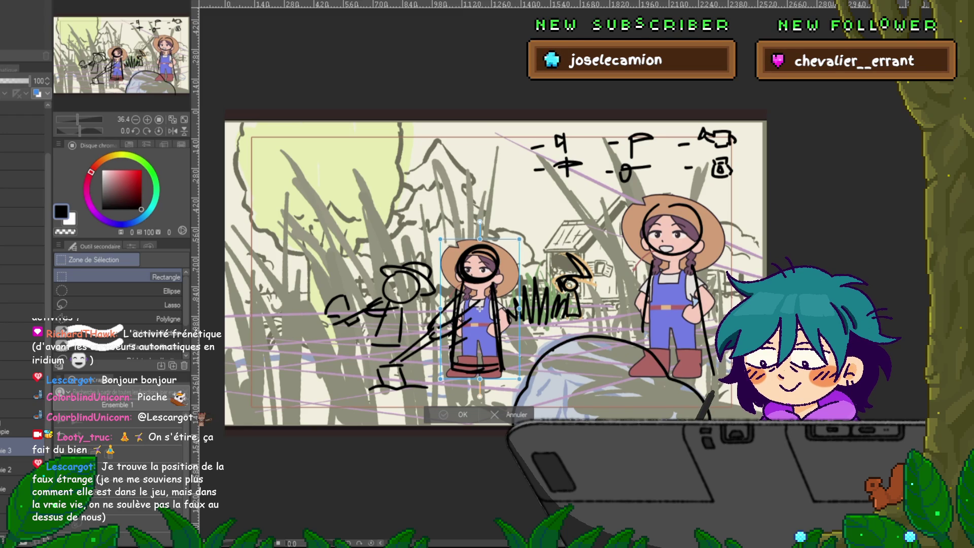
{"action": "key", "text": "Return"}
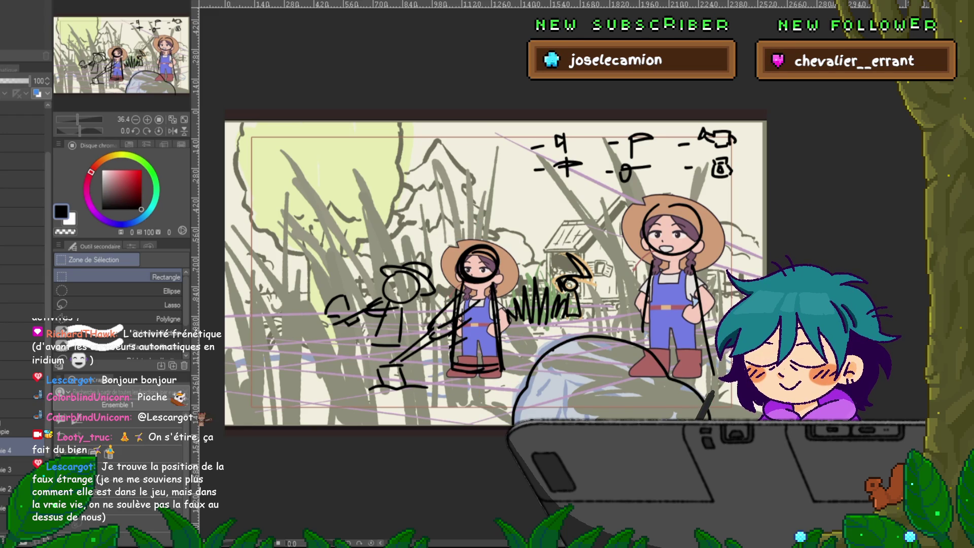
Paste a farmer copy scaled down and placed over the left hatted stick figure
{"action": "left_click_drag", "start_coordinate": [367, 227], "coordinate": [445, 366]}
{"action": "key", "text": "ctrl+c"}
{"action": "key", "text": "ctrl+v"}
{"action": "key", "text": "ctrl+t"}
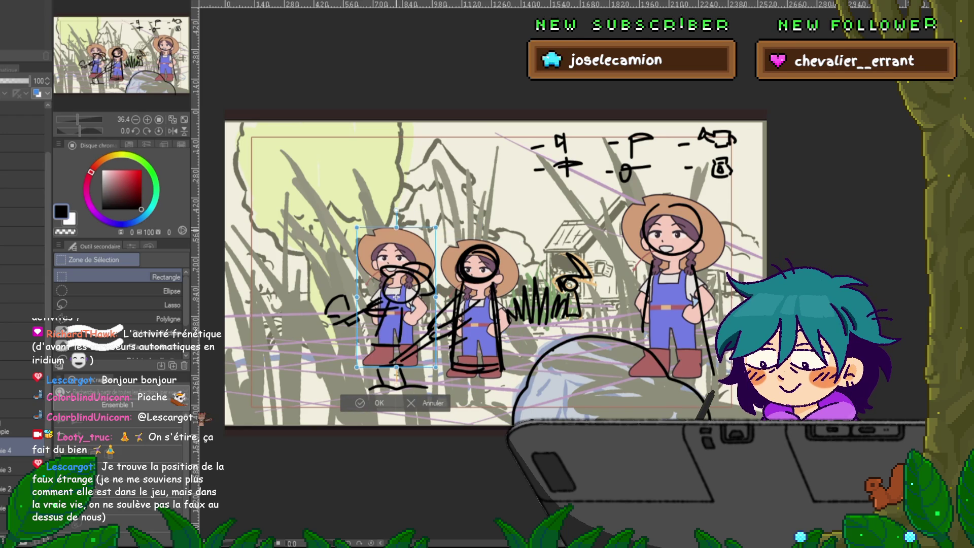
{"action": "left_click_drag", "start_coordinate": [445, 227], "coordinate": [423, 265]}
{"action": "left_click_drag", "start_coordinate": [397, 313], "coordinate": [397, 301]}
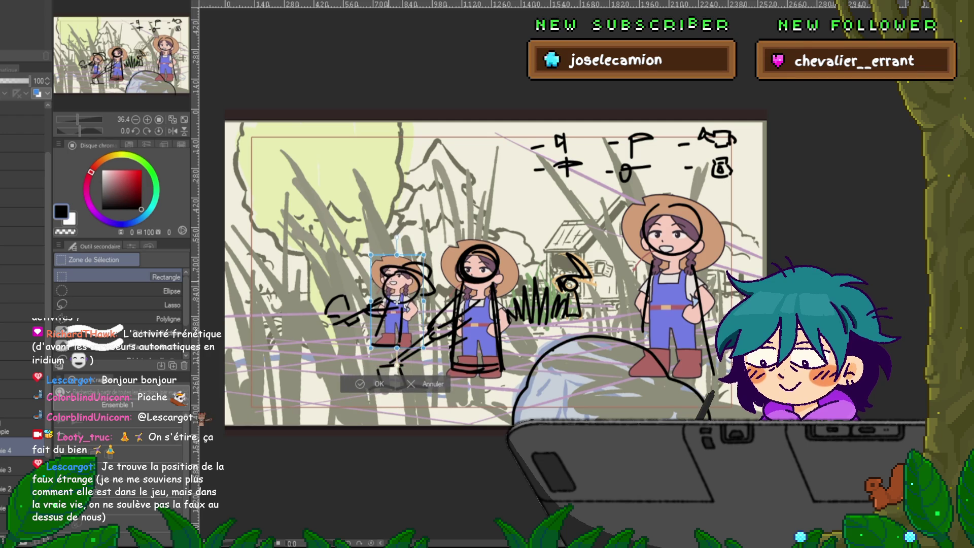
{"action": "key", "text": "Return"}
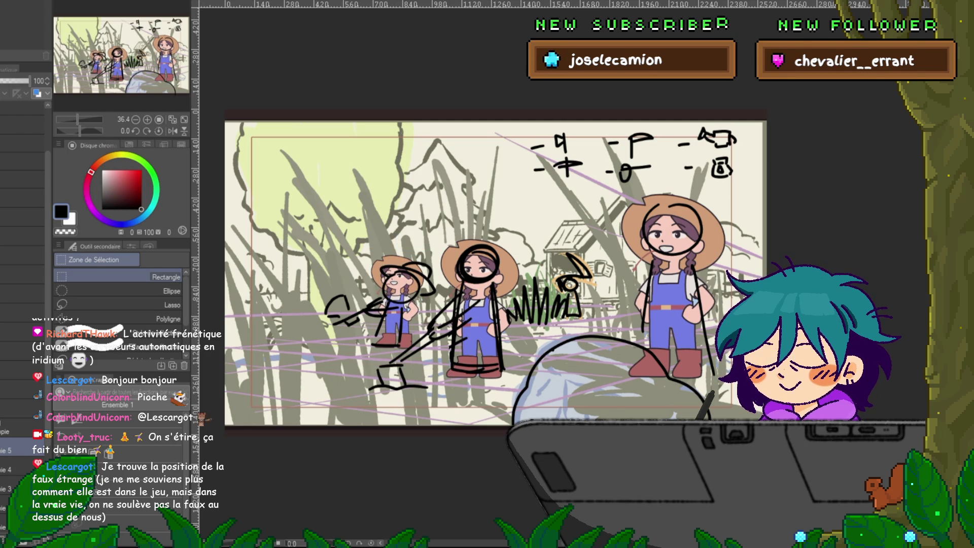
Paste another copy, shrunk into a tiny background farmer beside the tall farmer
{"action": "key", "text": "ctrl+v"}
{"action": "key", "text": "ctrl+t"}
{"action": "mouse_move", "coordinate": [397, 302]}
{"action": "left_mouse_down"}
{"action": "mouse_move", "coordinate": [591, 290]}
{"action": "mouse_move", "coordinate": [575, 280]}
{"action": "left_mouse_up"}
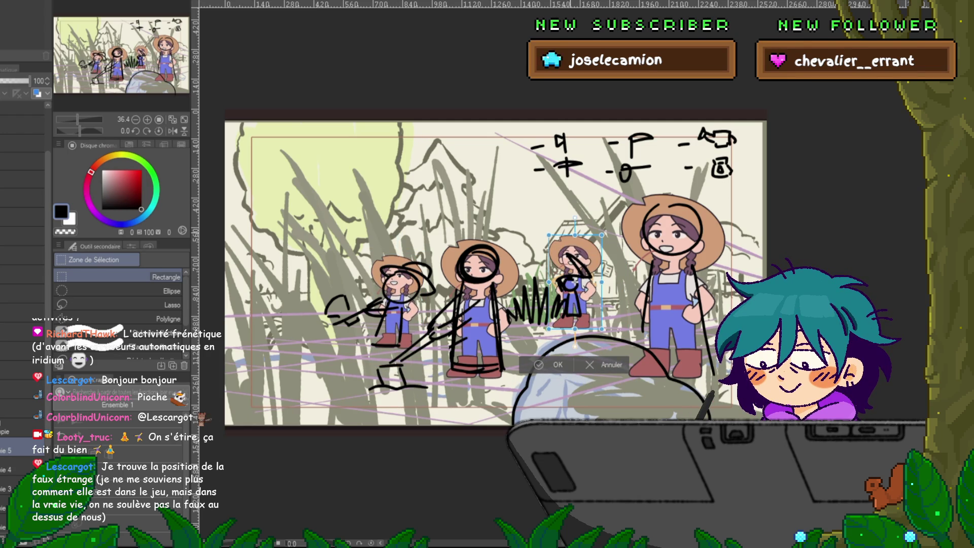
{"action": "mouse_move", "coordinate": [549, 329]}
{"action": "left_mouse_down"}
{"action": "mouse_move", "coordinate": [583, 274]}
{"action": "mouse_move", "coordinate": [575, 292]}
{"action": "mouse_move", "coordinate": [562, 272]}
{"action": "left_mouse_up"}
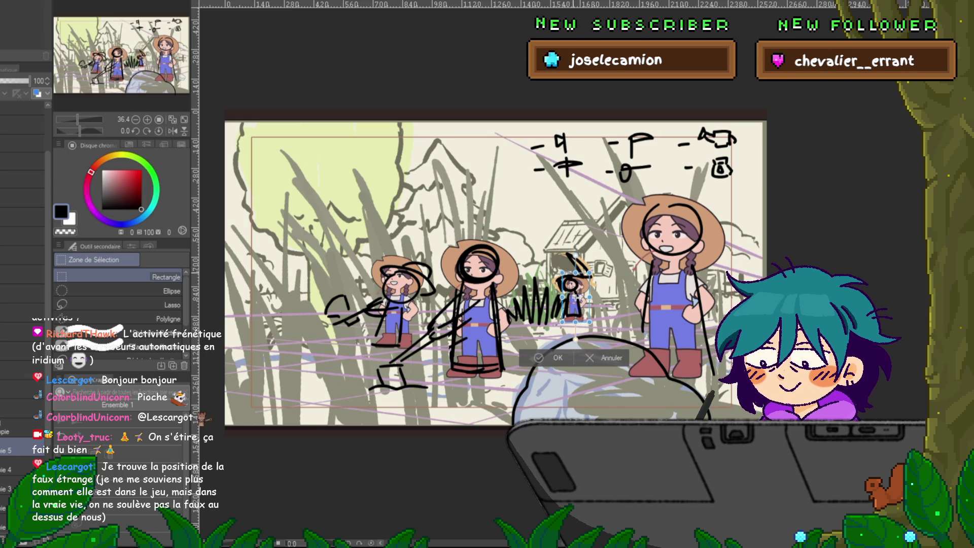
{"action": "left_click_drag", "start_coordinate": [574, 297], "coordinate": [570, 296]}
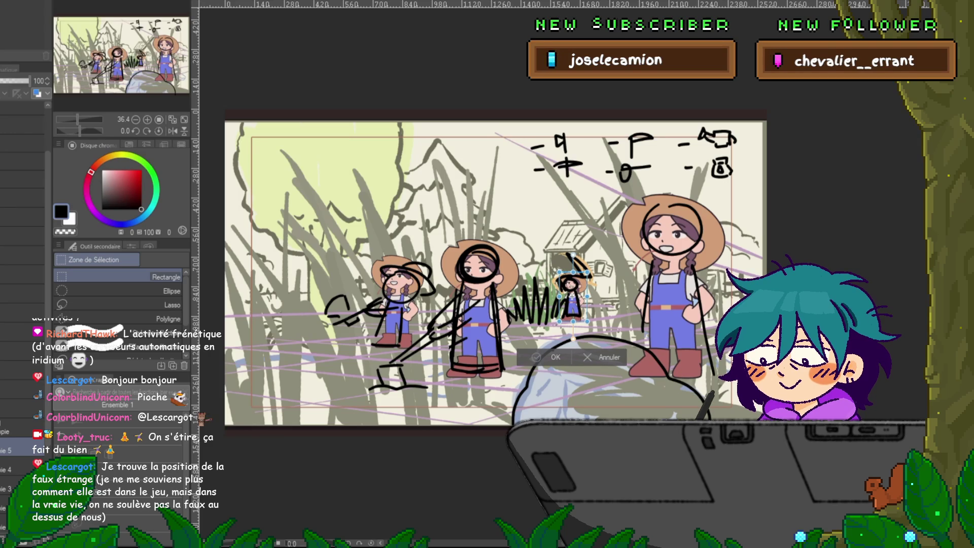
{"action": "key", "text": "Return"}
Select the tall farmer's layer and start transforming it
{"action": "scroll", "coordinate": [23, 432], "scroll_direction": "down", "scroll_amount": 2}
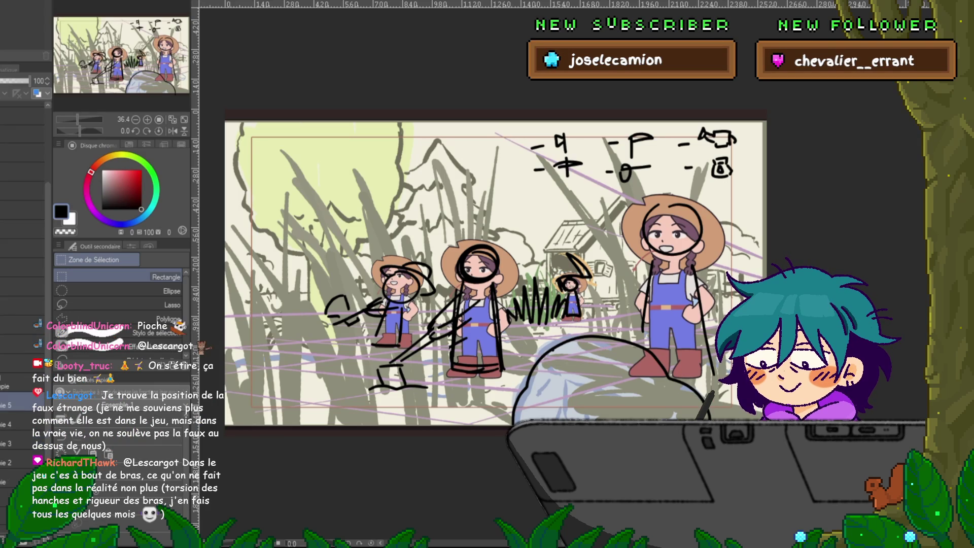
{"action": "left_click", "coordinate": [23, 462]}
{"action": "key", "text": "ctrl+t"}
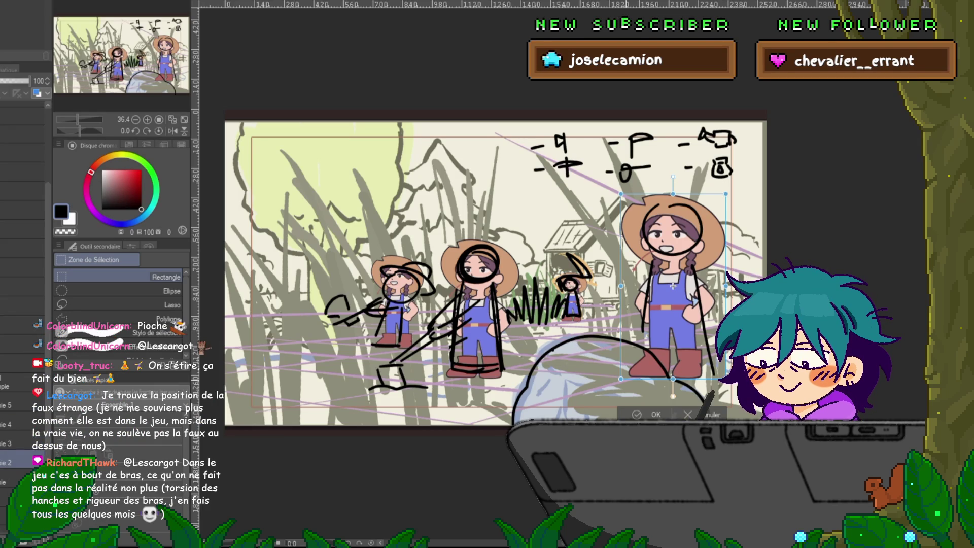
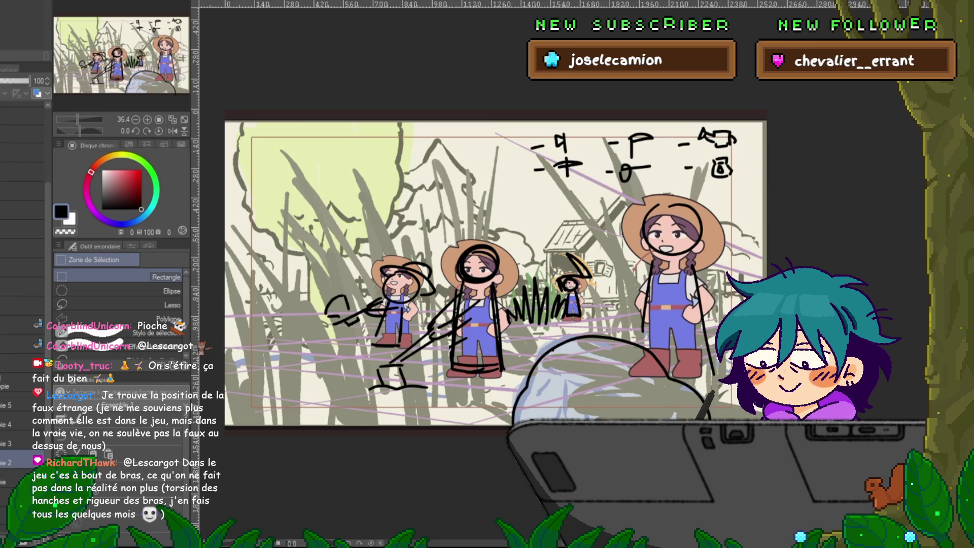
Enlarge the right-hand farm girl, raise her slightly, and commit the transform
{"action": "left_click_drag", "start_coordinate": [673, 379], "coordinate": [673, 420]}
{"action": "left_click_drag", "start_coordinate": [673, 307], "coordinate": [678, 298]}
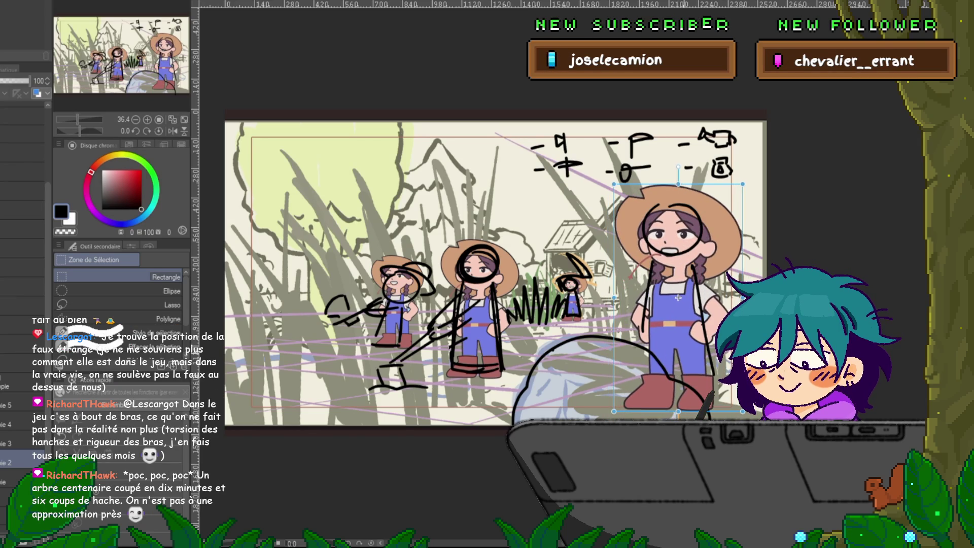
{"action": "key", "text": "Return"}
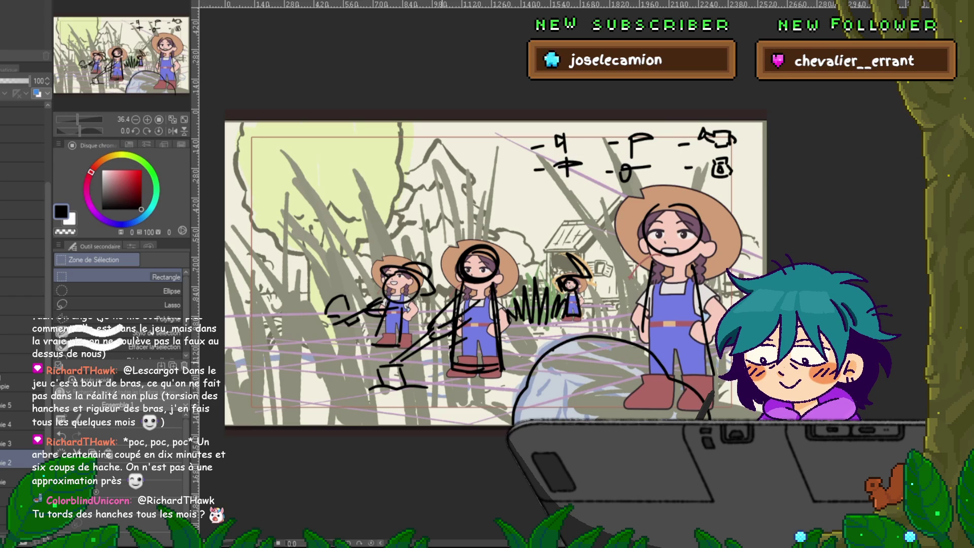
Select the middle girl's layer and scale her up with Free Transform, keeping her feet in place
{"action": "left_click", "coordinate": [20, 443]}
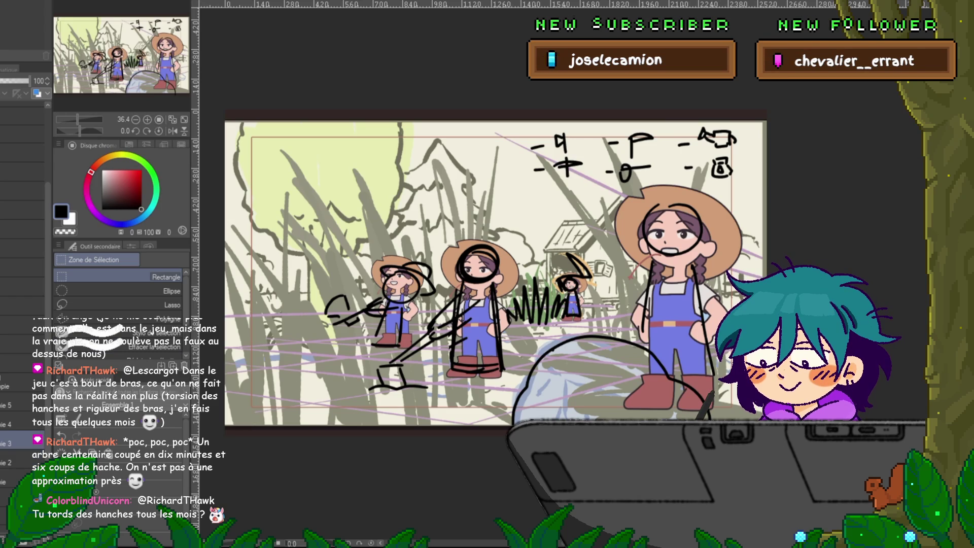
{"action": "key", "text": "ctrl+t"}
{"action": "left_click_drag", "start_coordinate": [480, 239], "coordinate": [479, 218]}
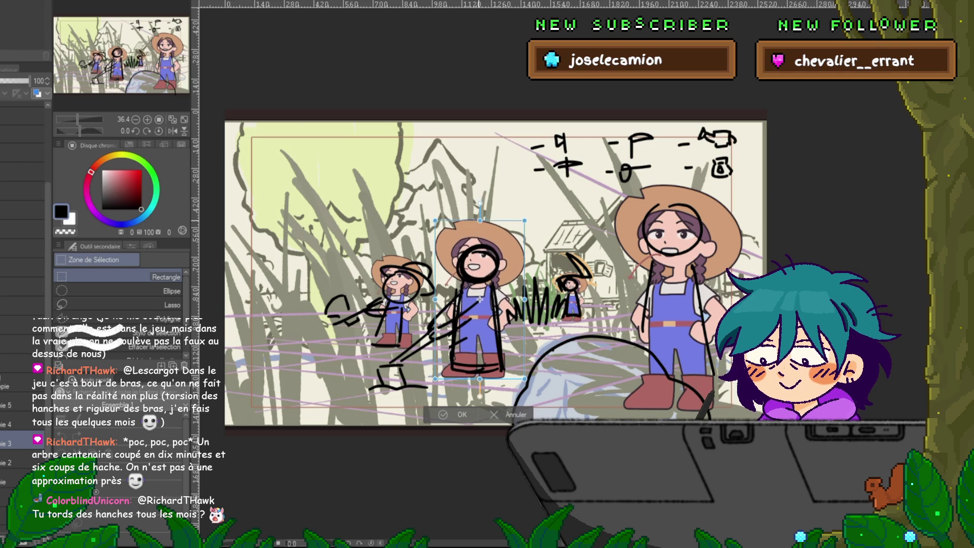
{"action": "key", "text": "Return"}
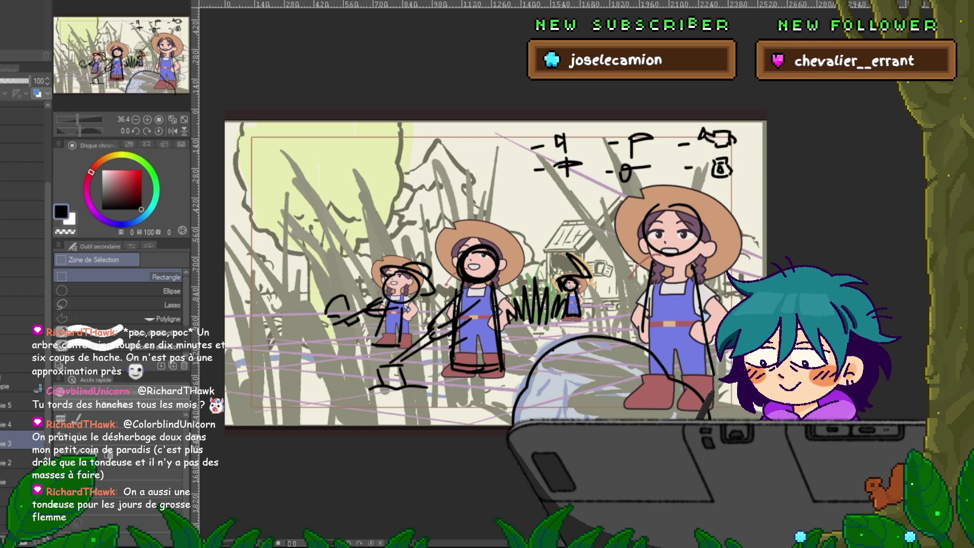
{"action": "key", "text": "ctrl+z"}
{"action": "key", "text": "ctrl+y"}
{"action": "key", "text": "ctrl+z"}
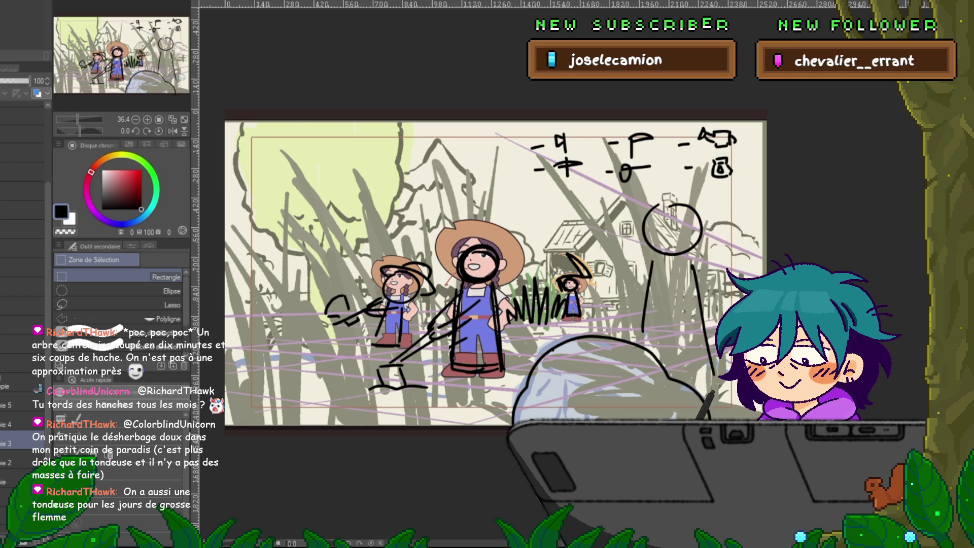
{"action": "key", "text": "ctrl+y"}
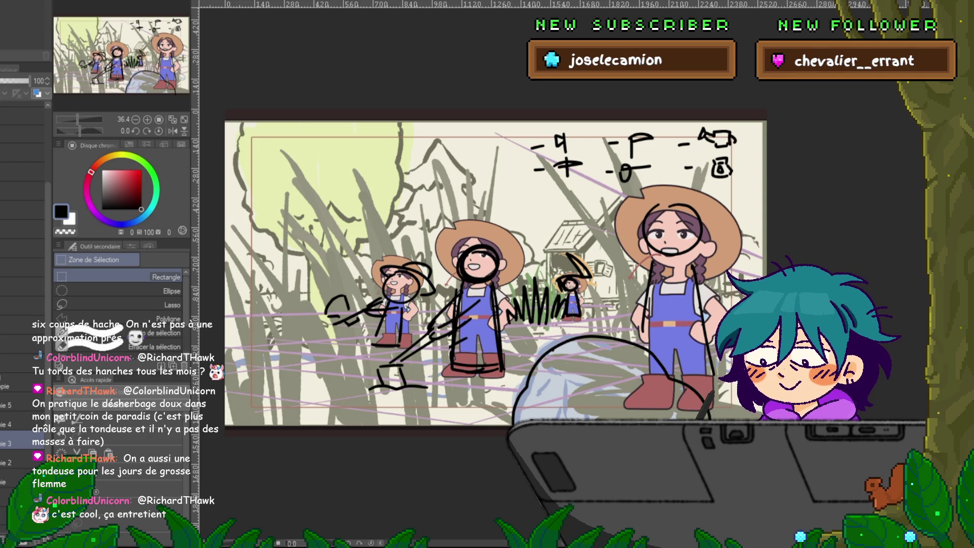
{"action": "left_click", "coordinate": [20, 462]}
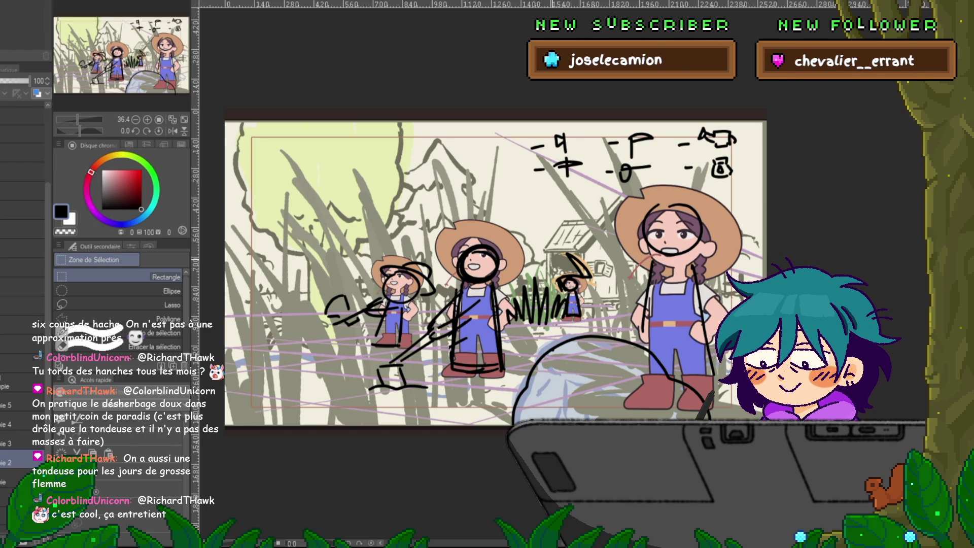
{"action": "left_click", "coordinate": [15, 481]}
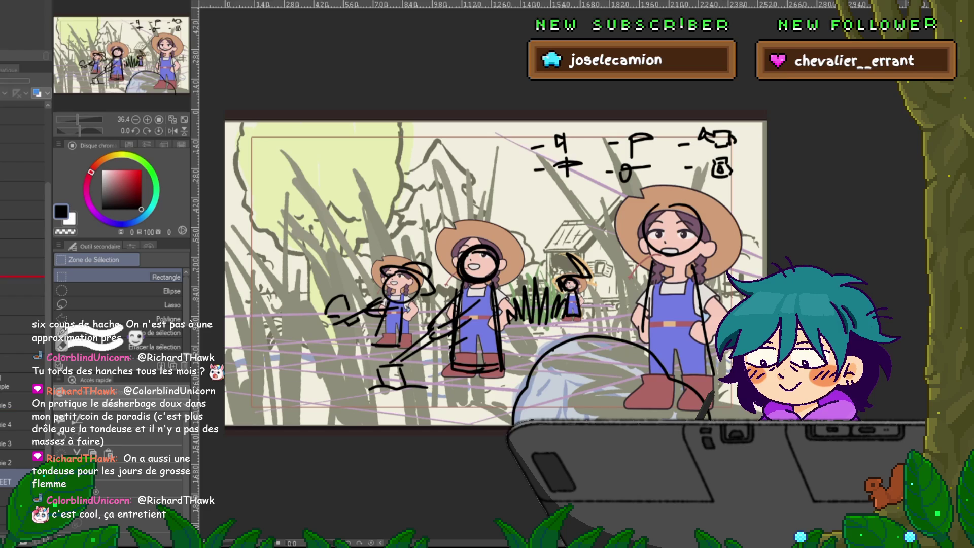
{"action": "scroll", "coordinate": [23, 406], "scroll_direction": "up", "scroll_amount": 3}
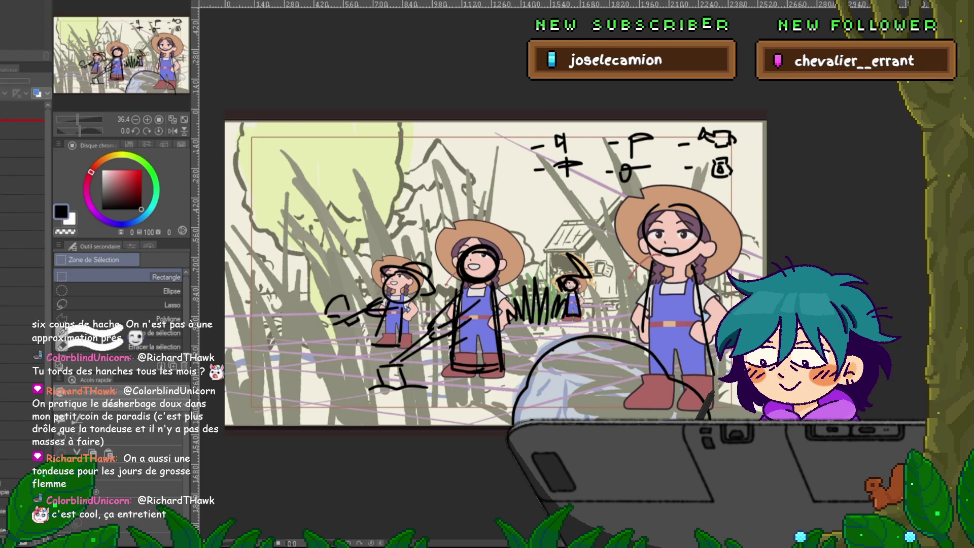
{"action": "left_click", "coordinate": [23, 150]}
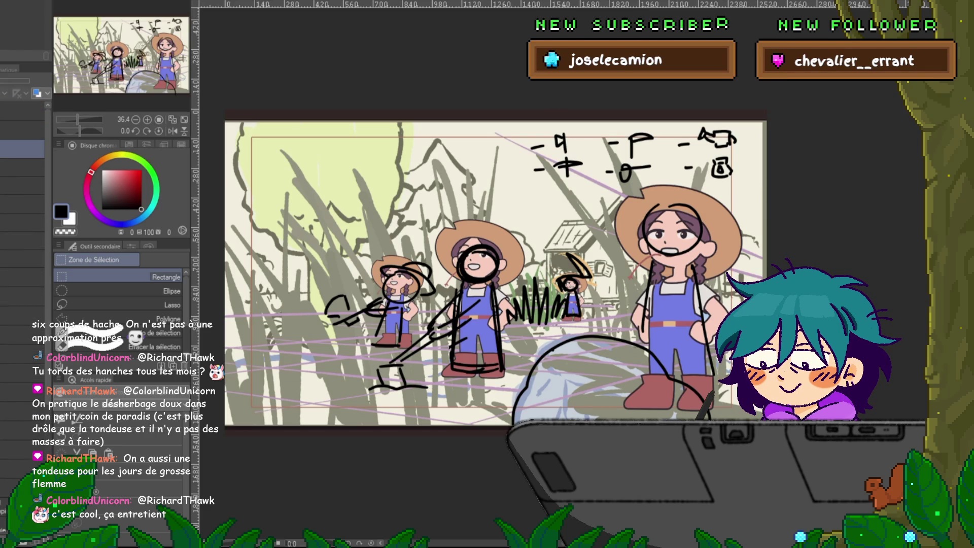
{"action": "scroll", "coordinate": [23, 253], "scroll_direction": "down", "scroll_amount": 3}
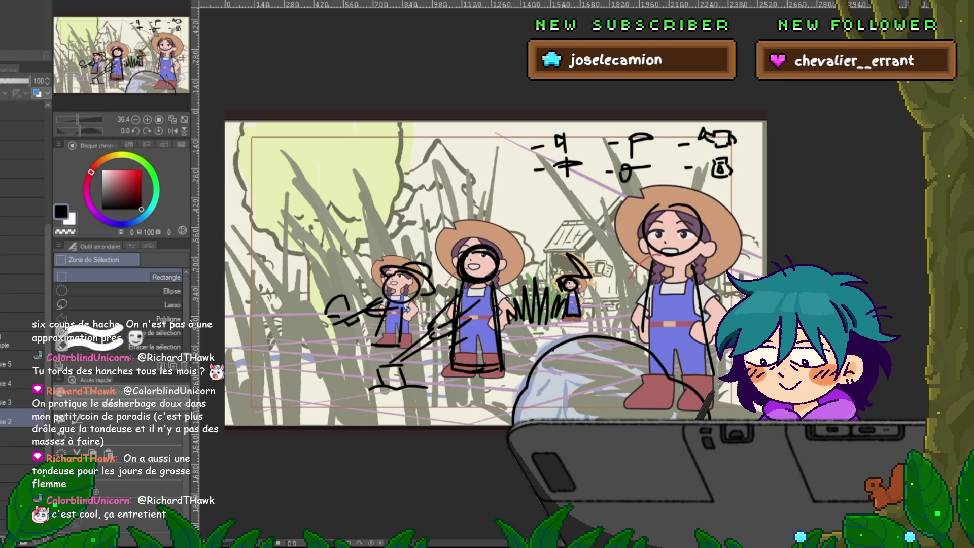
{"action": "left_click", "coordinate": [23, 362]}
{"action": "left_click", "coordinate": [3, 364]}
{"action": "left_click", "coordinate": [3, 364]}
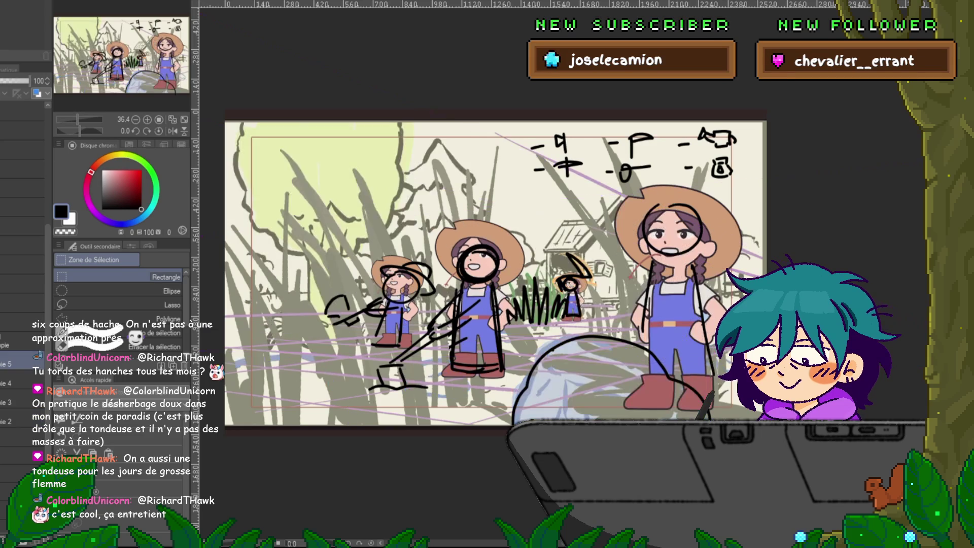
{"action": "left_click", "coordinate": [2, 364]}
{"action": "left_click", "coordinate": [2, 363]}
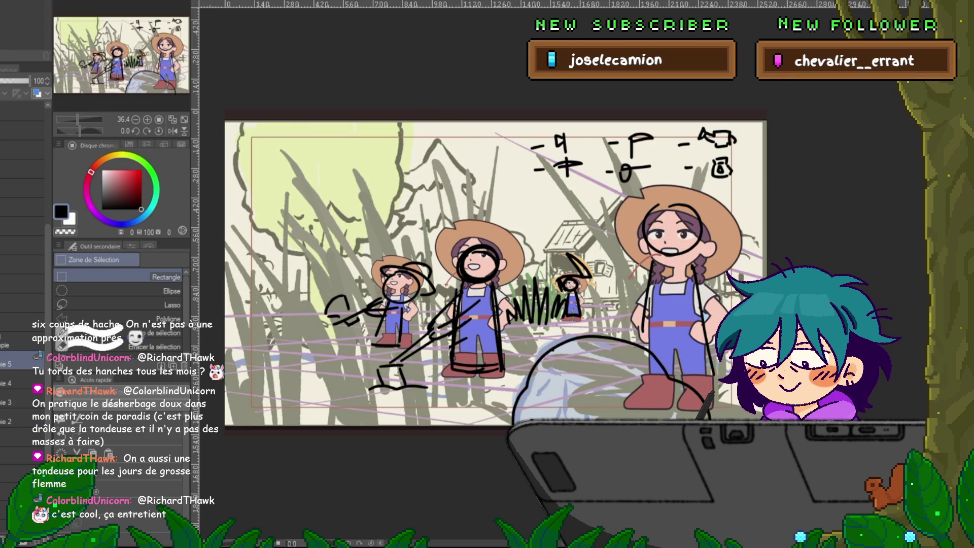
{"action": "left_click", "coordinate": [2, 364]}
{"action": "left_click", "coordinate": [2, 364]}
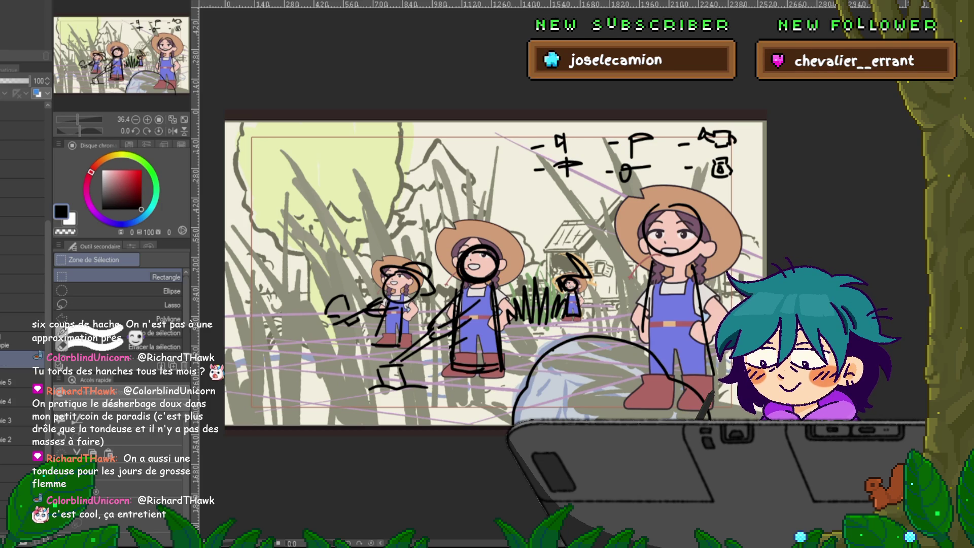
Add a new layer and lower the coloured characters' layer opacity to 56
{"action": "key", "text": "ctrl+shift+n"}
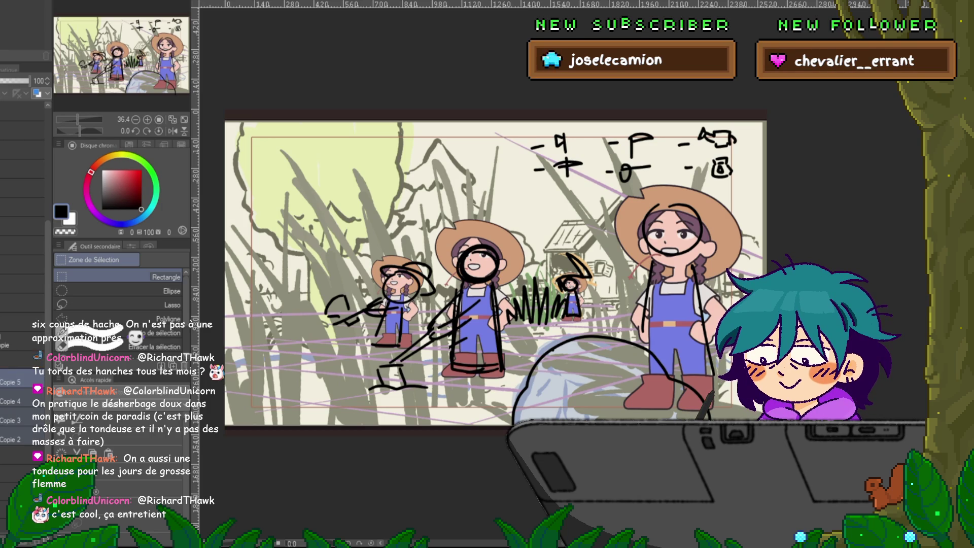
{"action": "scroll", "coordinate": [22, 396], "scroll_direction": "up", "scroll_amount": 3}
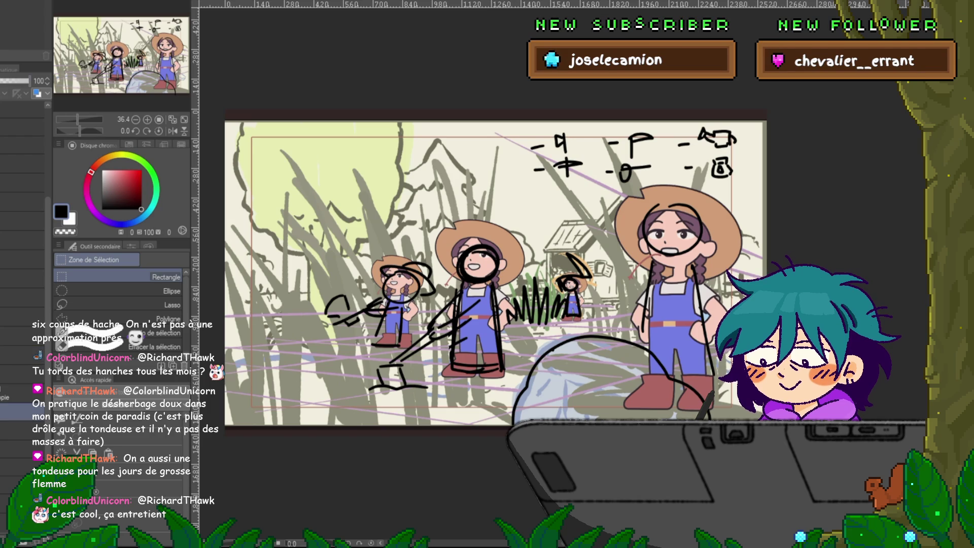
{"action": "left_click_drag", "start_coordinate": [28, 80], "coordinate": [15, 81]}
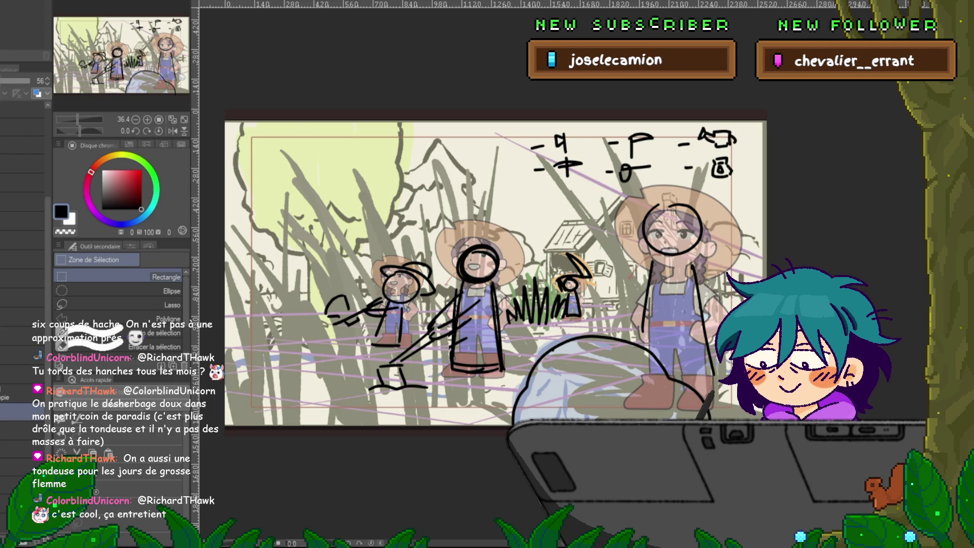
Insert another new layer higher up and merge four selected layers into one
{"action": "left_click", "coordinate": [23, 355]}
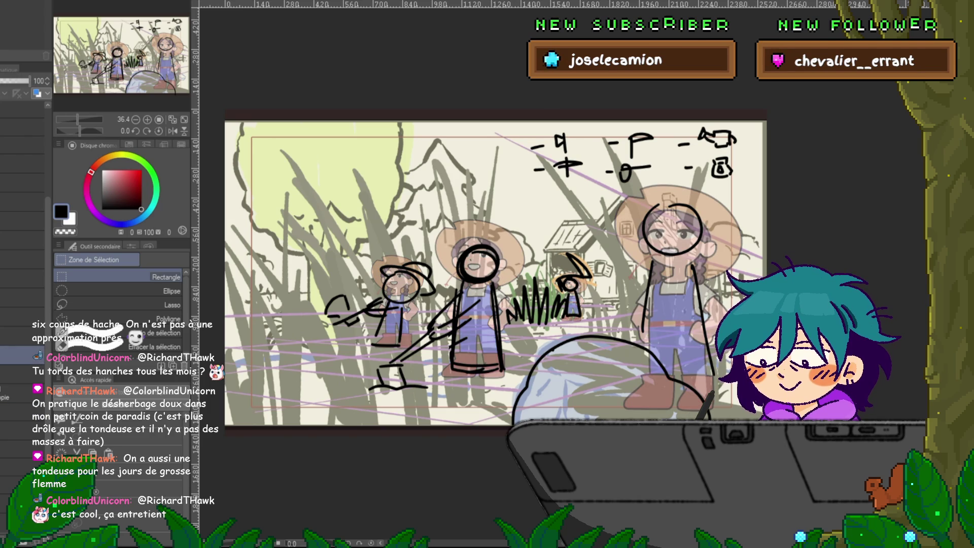
{"action": "left_click", "coordinate": [23, 278]}
{"action": "key", "text": "ctrl+shift+n"}
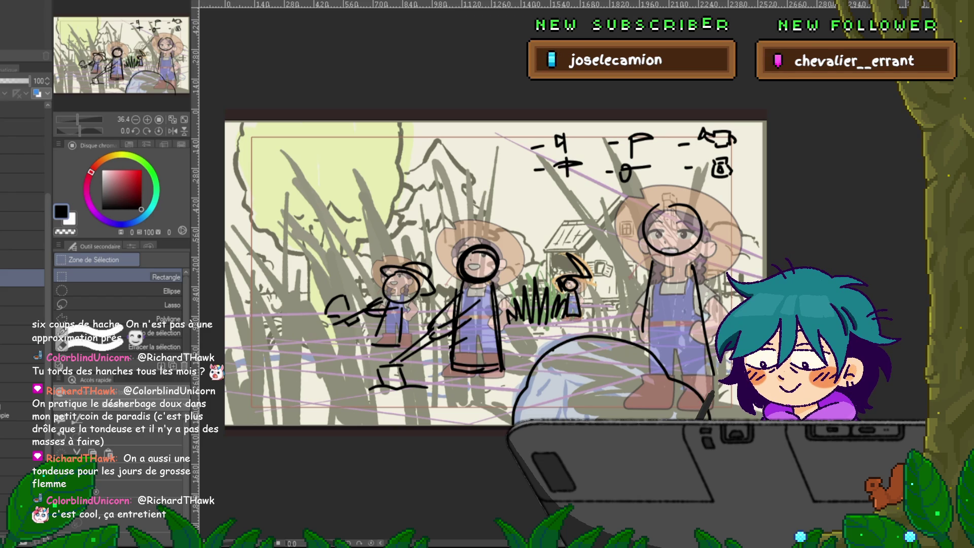
{"action": "left_click", "coordinate": [20, 349]}
{"action": "left_click", "coordinate": [21, 292], "text": "shift"}
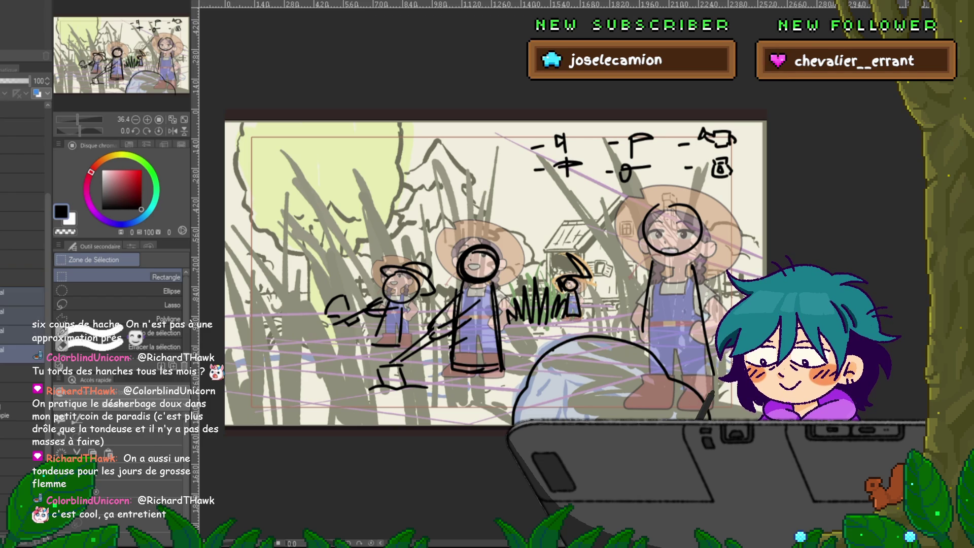
{"action": "left_click", "coordinate": [21, 277]}
{"action": "left_click", "coordinate": [20, 335]}
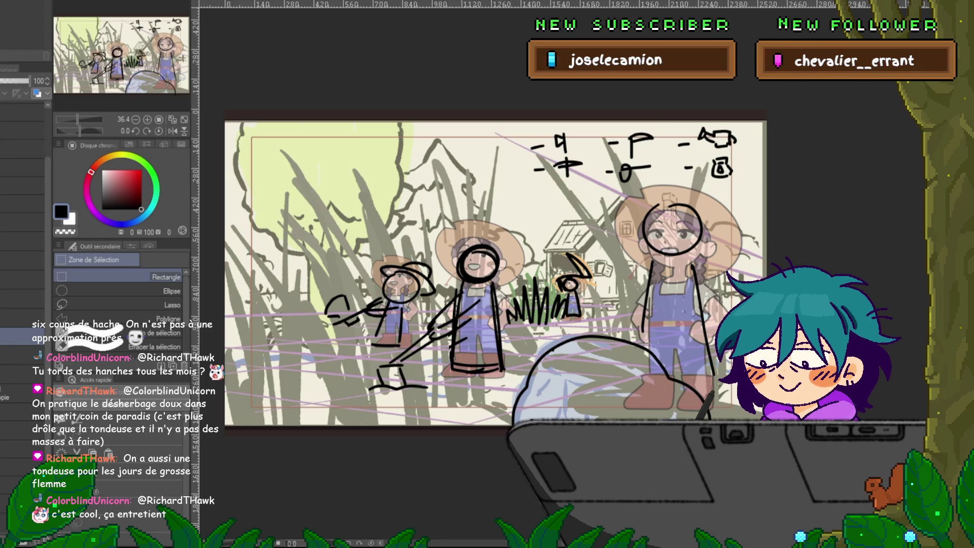
{"action": "left_click", "coordinate": [20, 355]}
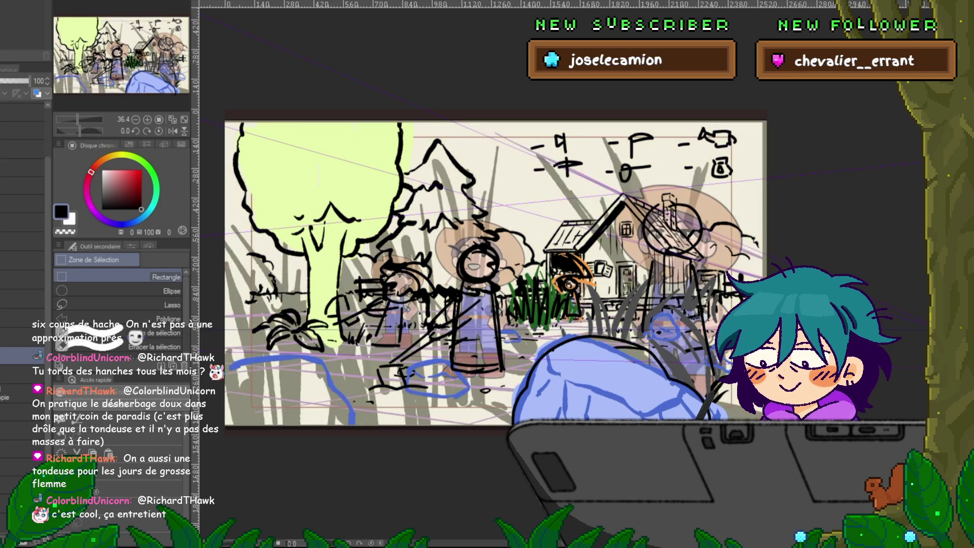
Switch between the faded character layer and the full-opacity layer, ending on the faded one
{"action": "scroll", "coordinate": [594, 300], "scroll_direction": "up", "scroll_amount": 5}
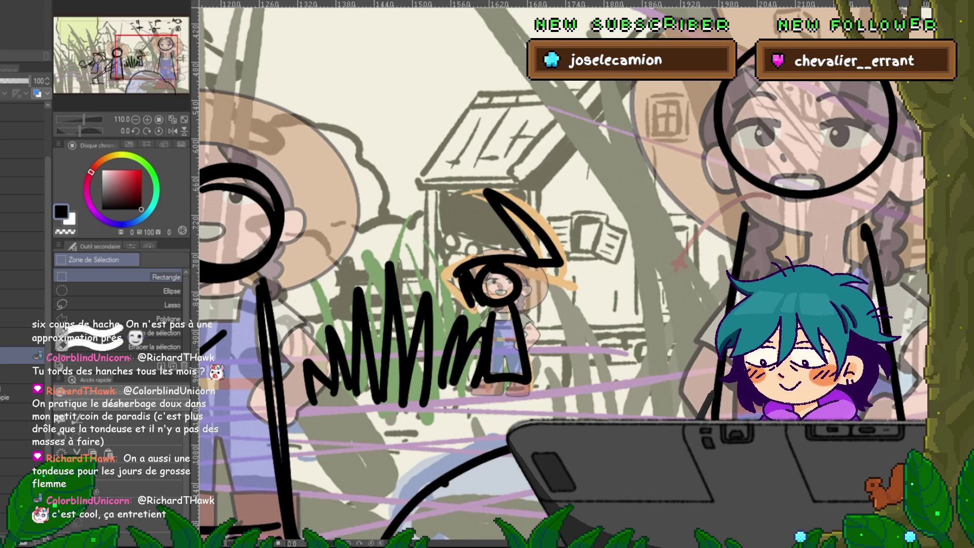
{"action": "scroll", "coordinate": [487, 274], "scroll_direction": "down", "scroll_amount": 2}
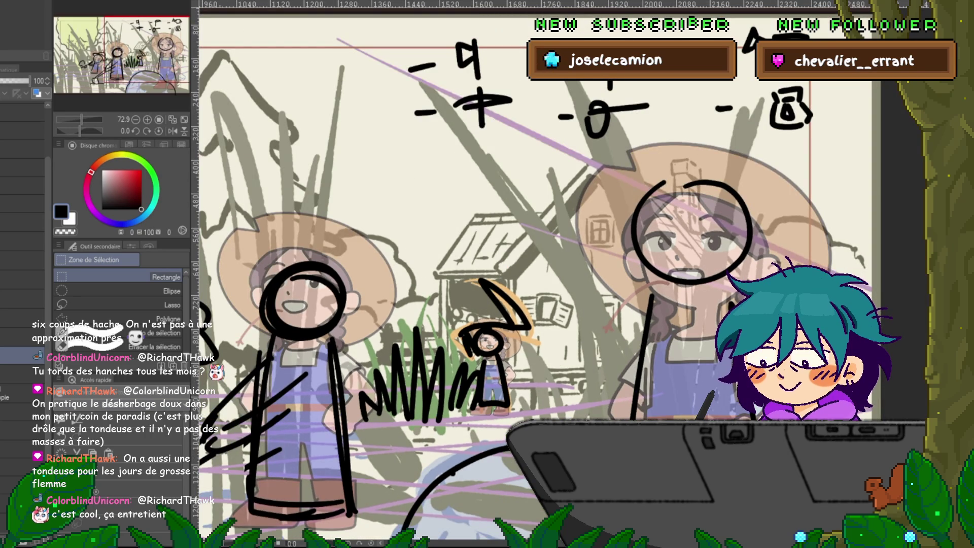
{"action": "left_click", "coordinate": [20, 412]}
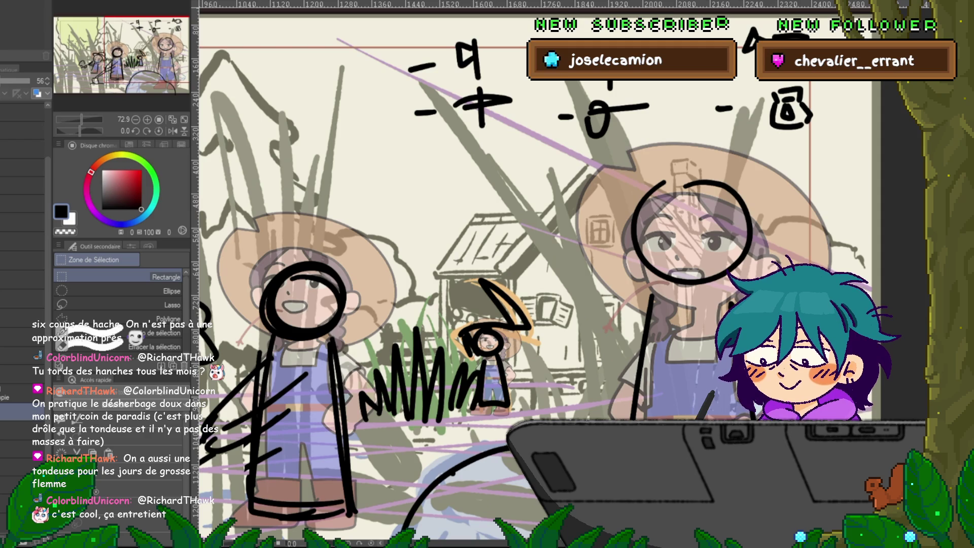
{"action": "left_click", "coordinate": [21, 355]}
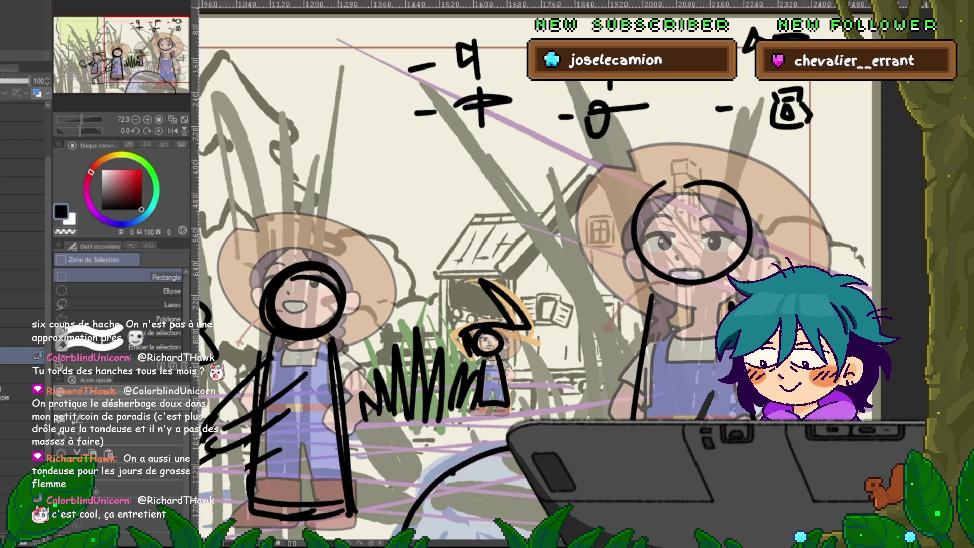
{"action": "left_click", "coordinate": [20, 412]}
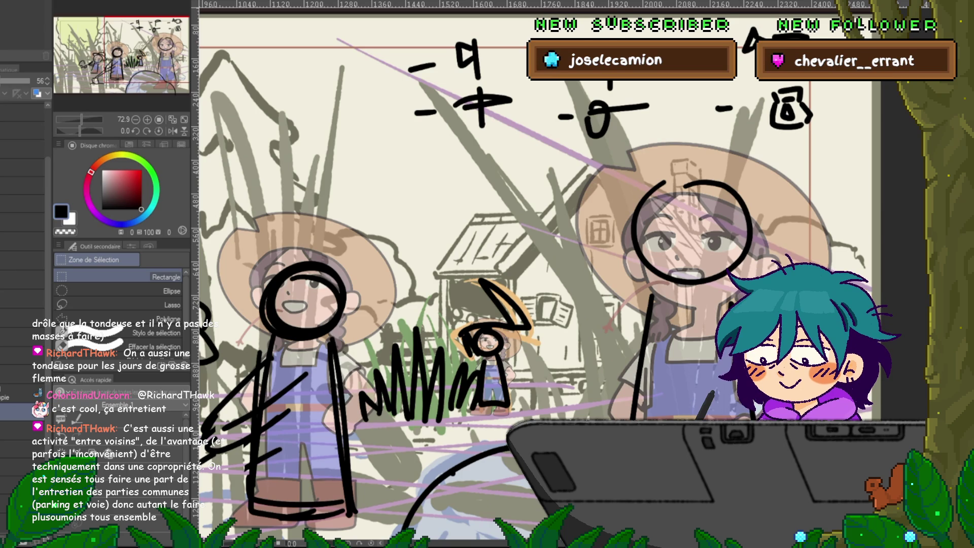
Raise the coloured character layer's opacity from 56 back to 100
{"action": "left_click", "coordinate": [29, 81]}
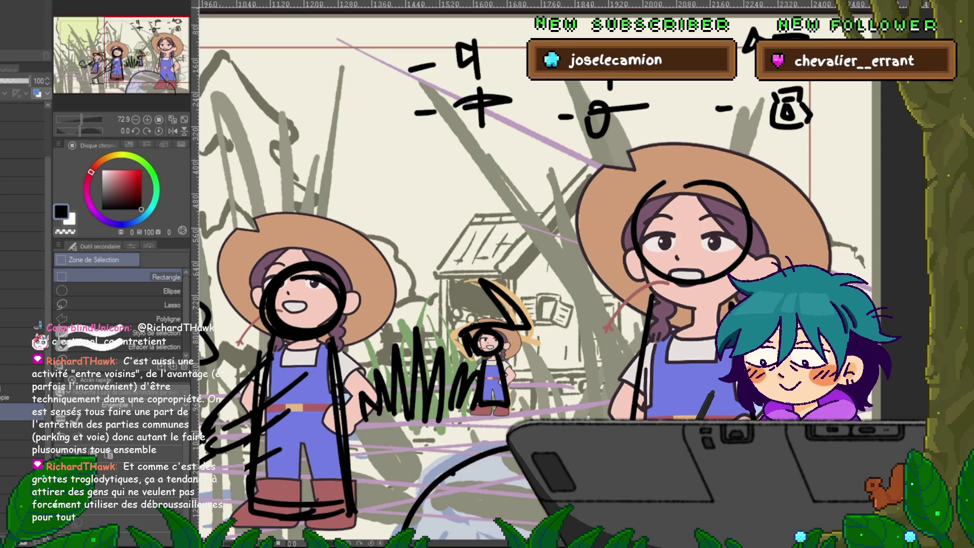
Check the characters up close, then remove the black stick-figure strokes over them
{"action": "scroll", "coordinate": [534, 421], "scroll_direction": "up", "scroll_amount": 2}
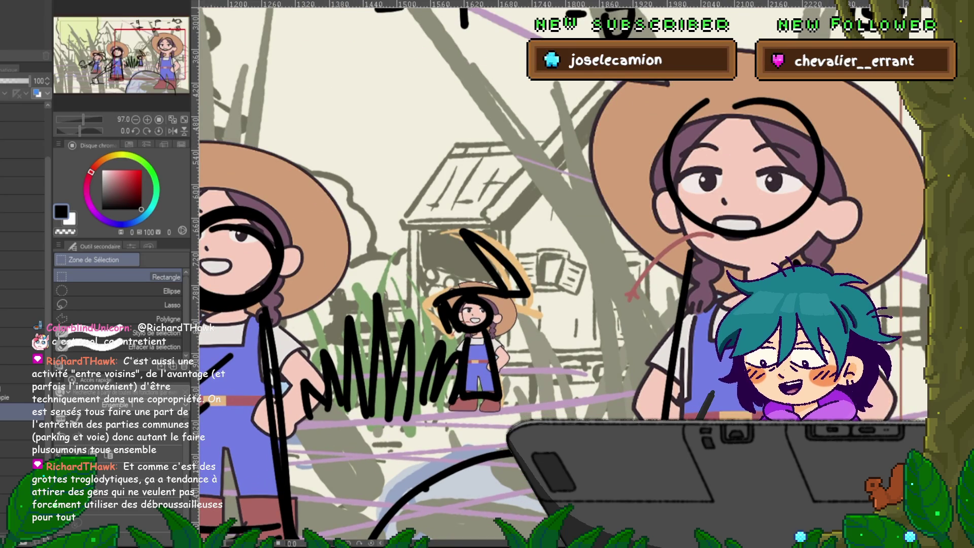
{"action": "scroll", "coordinate": [558, 274], "scroll_direction": "down", "scroll_amount": 2}
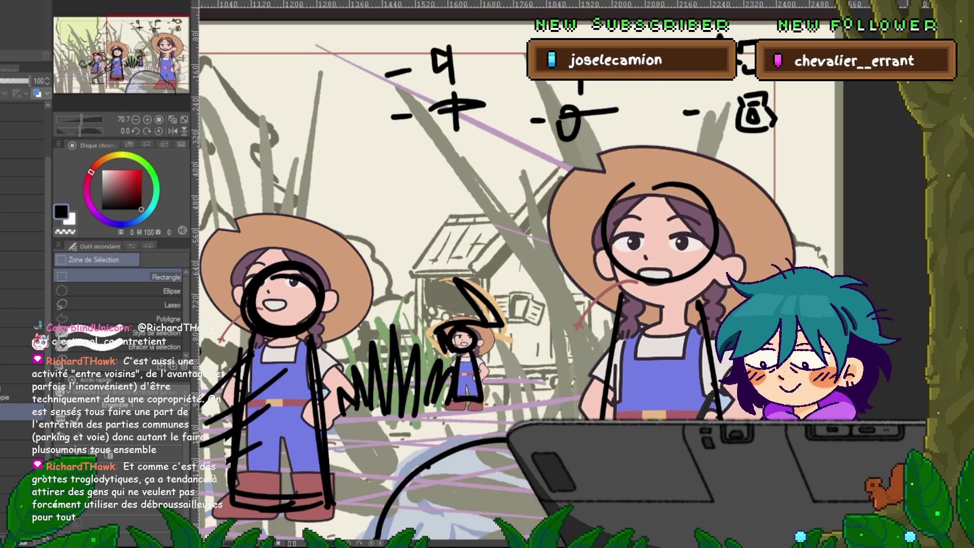
{"action": "key", "text": "Delete"}
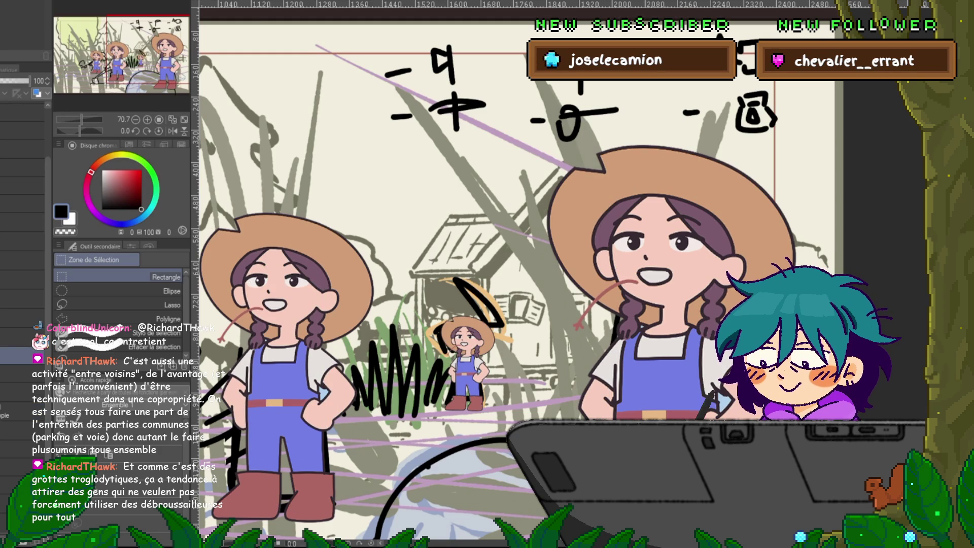
{"action": "scroll", "coordinate": [518, 274], "scroll_direction": "down", "scroll_amount": 3}
With the pen, darken the small background girl's hair around her face
{"action": "key", "text": "p"}
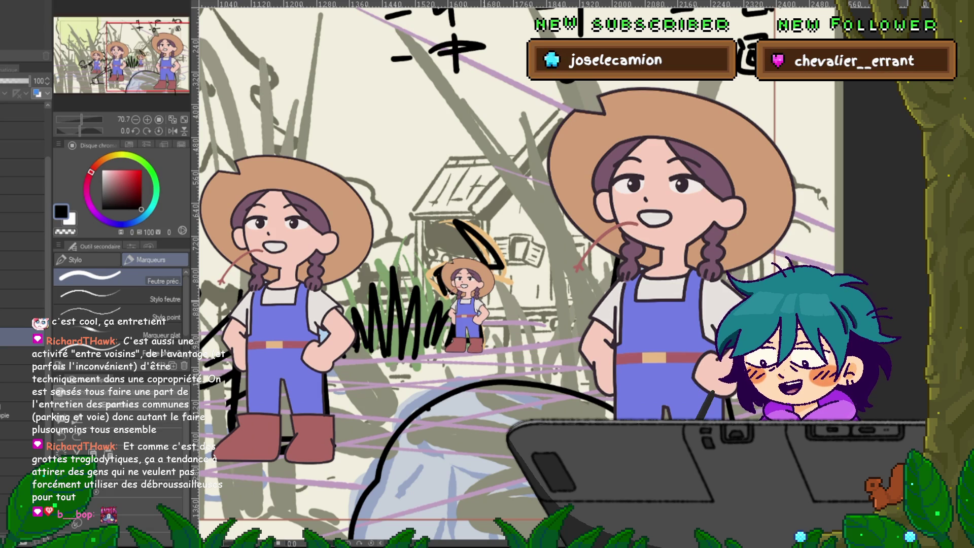
{"action": "scroll", "coordinate": [518, 274], "scroll_direction": "right", "scroll_amount": 2}
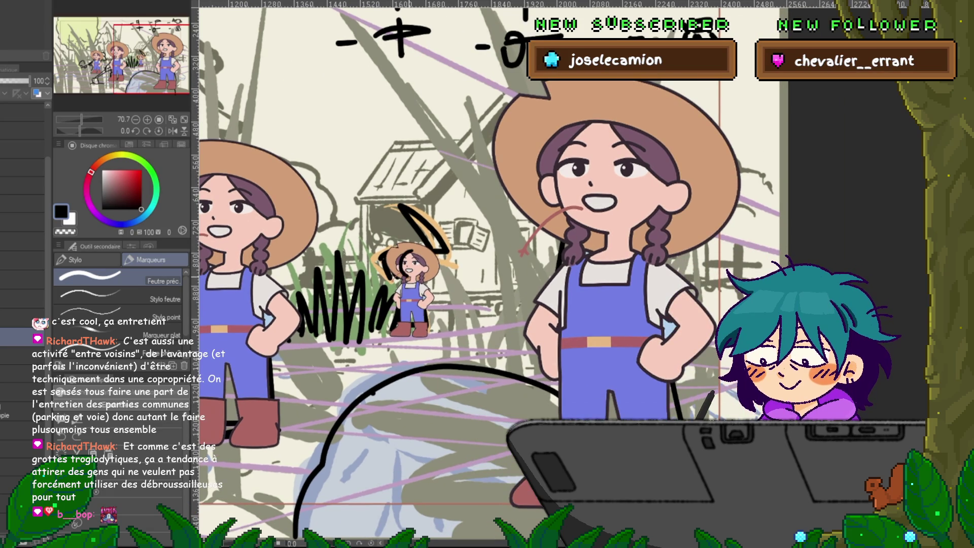
{"action": "left_click", "coordinate": [413, 276]}
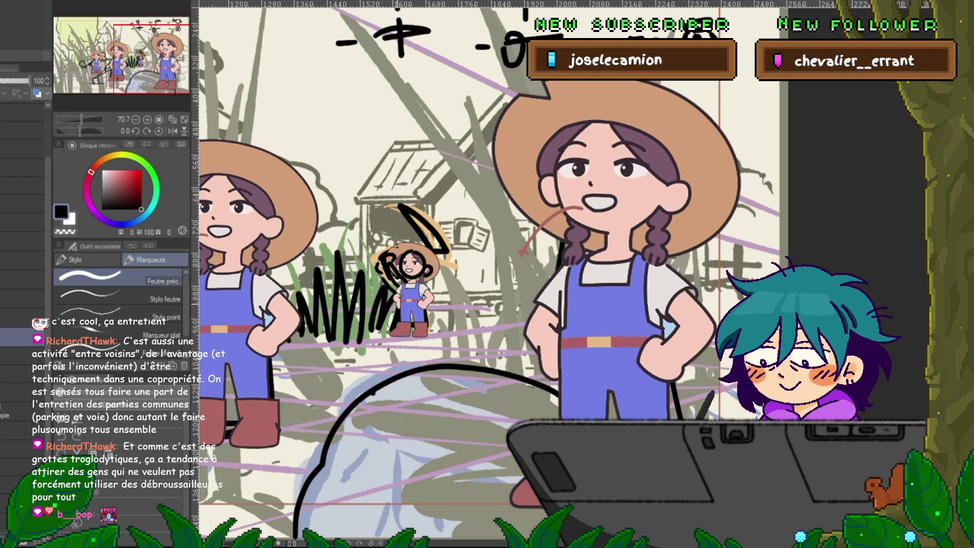
Sketch a stick figure on the rock with a pickaxe arc over its head, redrawing the arc until it curves well
{"action": "mouse_move", "coordinate": [457, 304]}
{"action": "left_mouse_down"}
{"action": "mouse_move", "coordinate": [425, 289]}
{"action": "mouse_move", "coordinate": [432, 341]}
{"action": "mouse_move", "coordinate": [413, 383]}
{"action": "mouse_move", "coordinate": [422, 404]}
{"action": "left_mouse_up"}
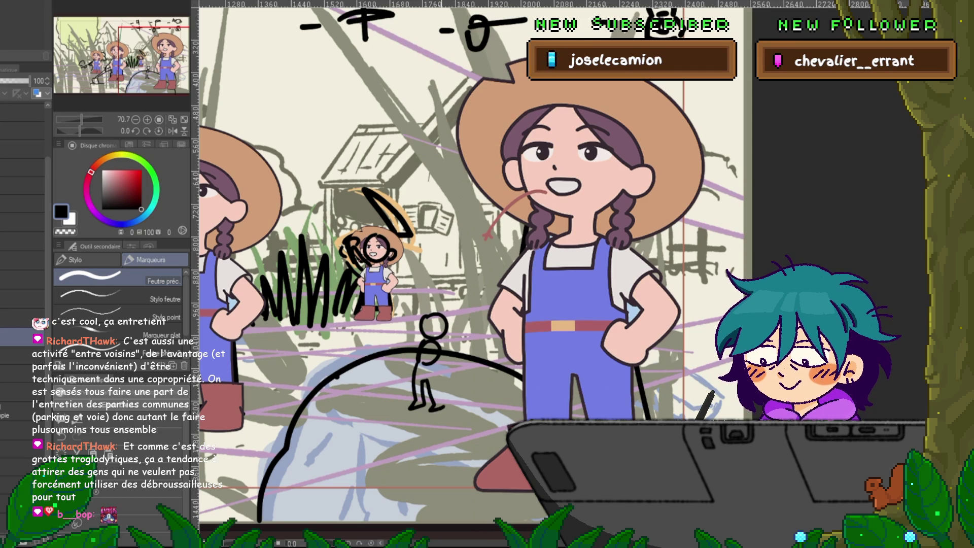
{"action": "left_click_drag", "start_coordinate": [435, 361], "coordinate": [444, 407]}
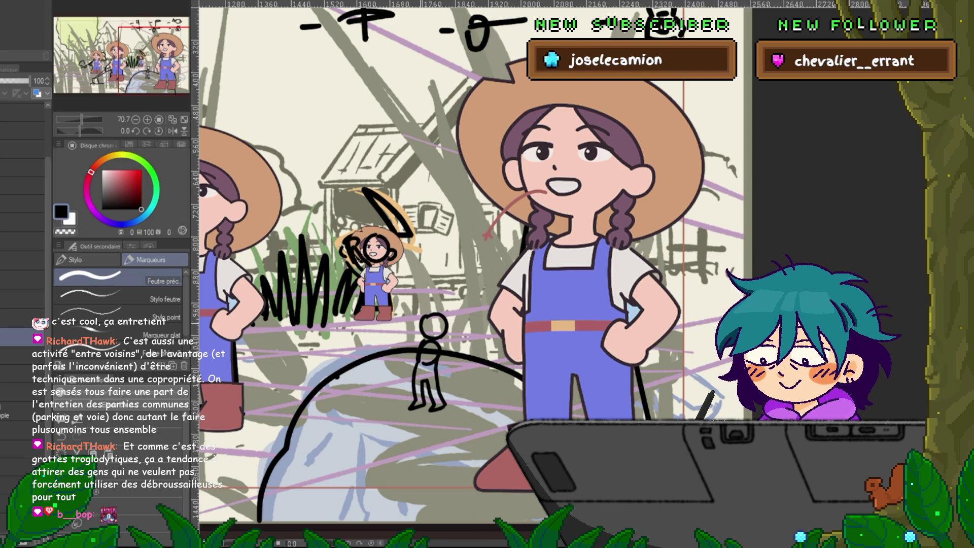
{"action": "left_click_drag", "start_coordinate": [410, 324], "coordinate": [457, 298]}
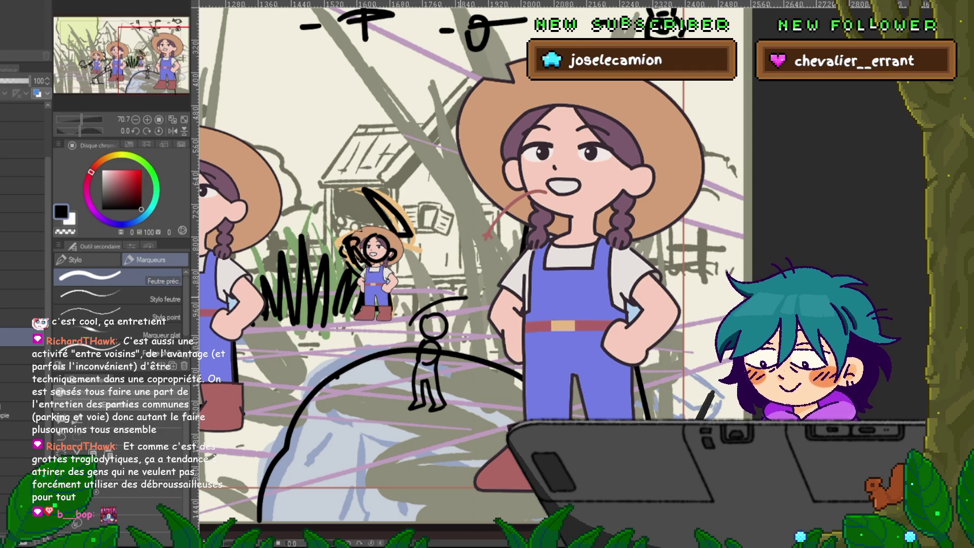
{"action": "key", "text": "ctrl+z"}
{"action": "mouse_move", "coordinate": [404, 318]}
{"action": "left_mouse_down"}
{"action": "mouse_move", "coordinate": [467, 298]}
{"action": "mouse_move", "coordinate": [453, 272]}
{"action": "mouse_move", "coordinate": [425, 265]}
{"action": "left_mouse_up"}
{"action": "key", "text": "ctrl+z"}
{"action": "left_click_drag", "start_coordinate": [467, 297], "coordinate": [428, 262]}
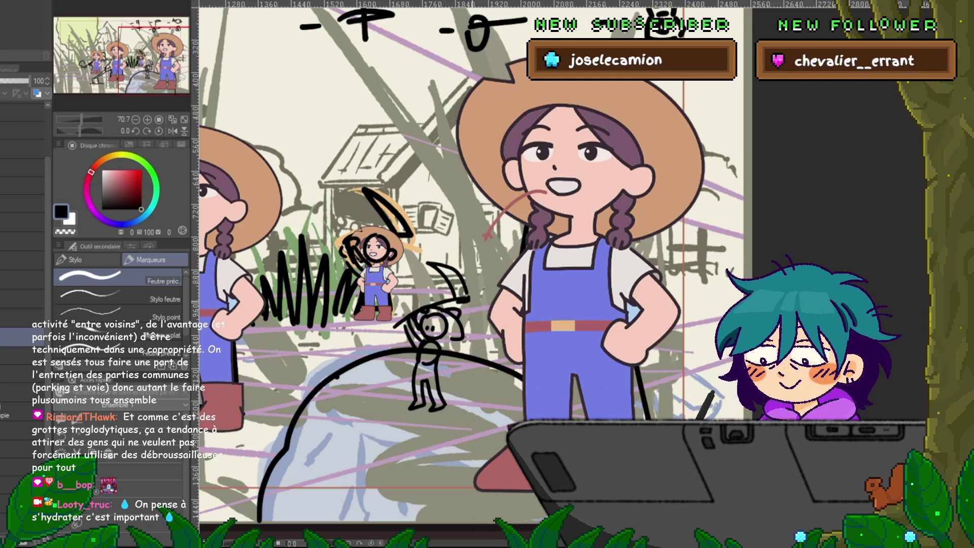
Draw a second stick figure on the left slope: circle head, body, arms and a hooked blade
{"action": "scroll", "coordinate": [482, 264], "scroll_direction": "down", "scroll_amount": 1}
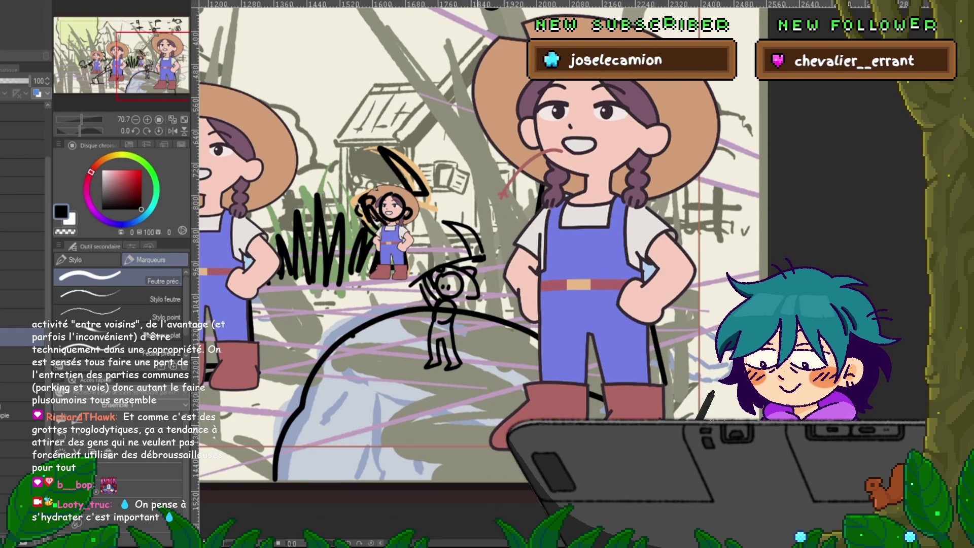
{"action": "scroll", "coordinate": [487, 263], "scroll_direction": "down", "scroll_amount": 2}
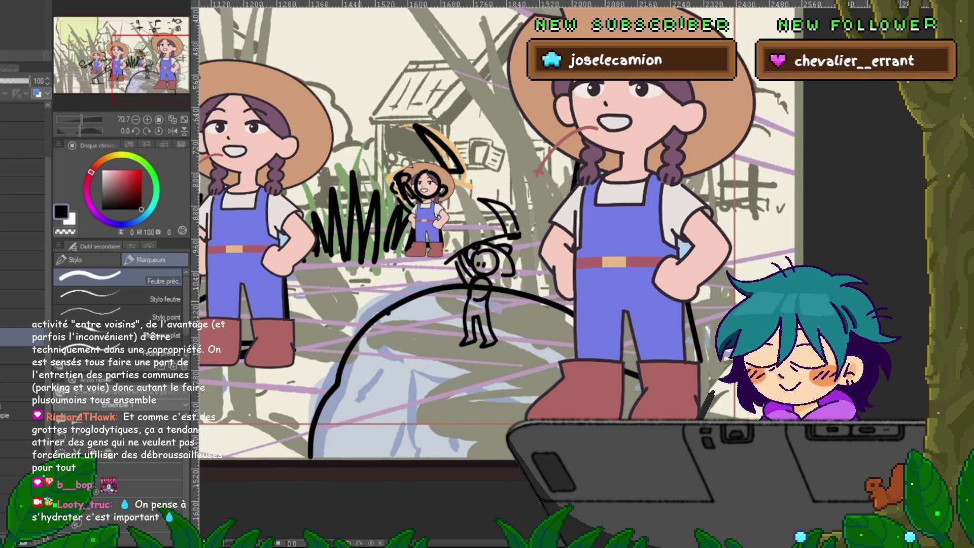
{"action": "left_click_drag", "start_coordinate": [378, 308], "coordinate": [364, 287]}
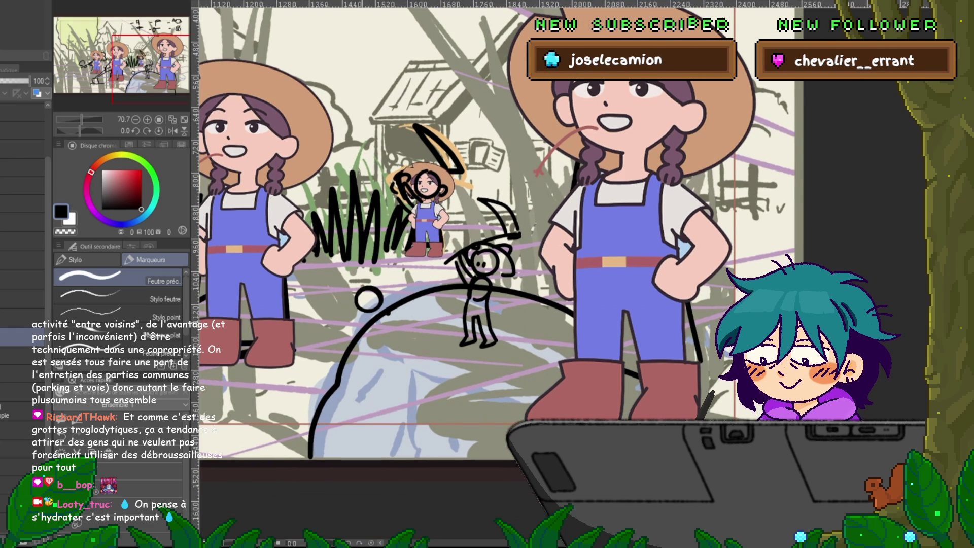
{"action": "left_click_drag", "start_coordinate": [366, 317], "coordinate": [376, 344]}
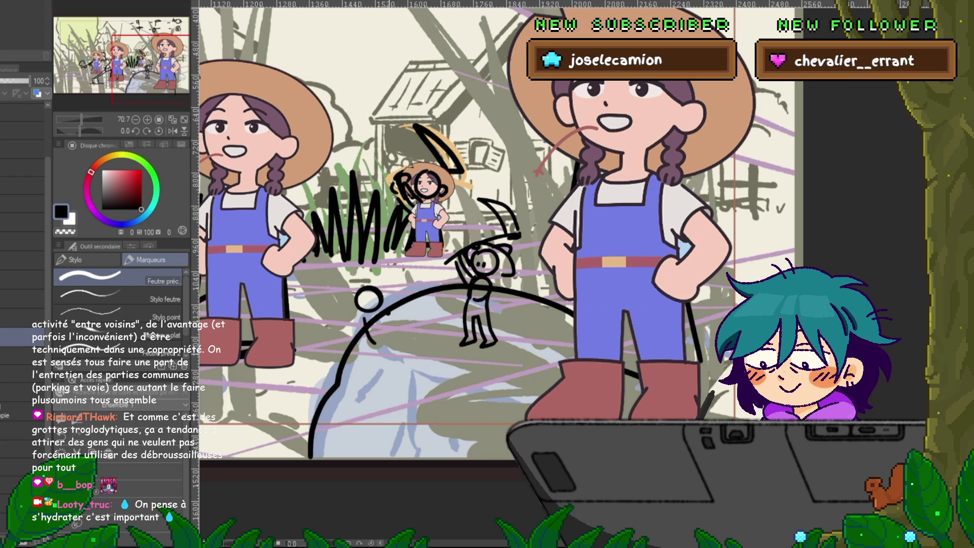
{"action": "mouse_move", "coordinate": [378, 355]}
{"action": "left_mouse_down"}
{"action": "mouse_move", "coordinate": [412, 345]}
{"action": "mouse_move", "coordinate": [406, 362]}
{"action": "left_mouse_up"}
{"action": "left_click_drag", "start_coordinate": [358, 327], "coordinate": [412, 345]}
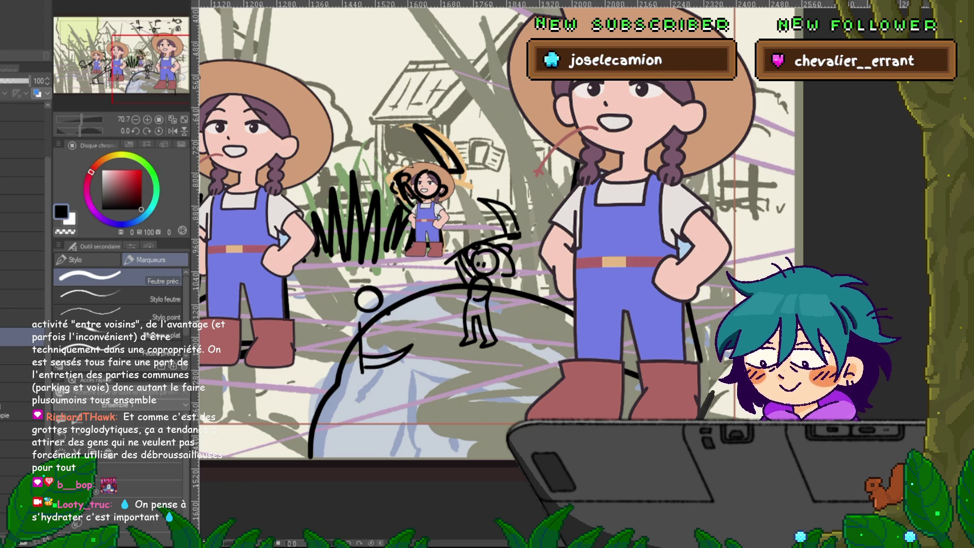
{"action": "key", "text": "m"}
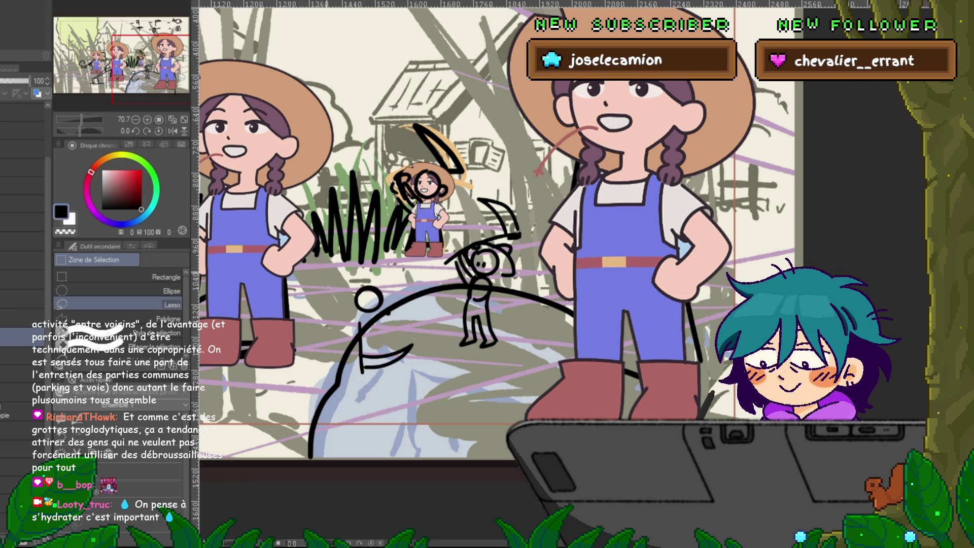
Lasso the hooked blade, then move and rotate it lower into the figure's hands
{"action": "mouse_move", "coordinate": [356, 317]}
{"action": "left_mouse_down"}
{"action": "mouse_move", "coordinate": [405, 381]}
{"action": "mouse_move", "coordinate": [356, 318]}
{"action": "left_mouse_up"}
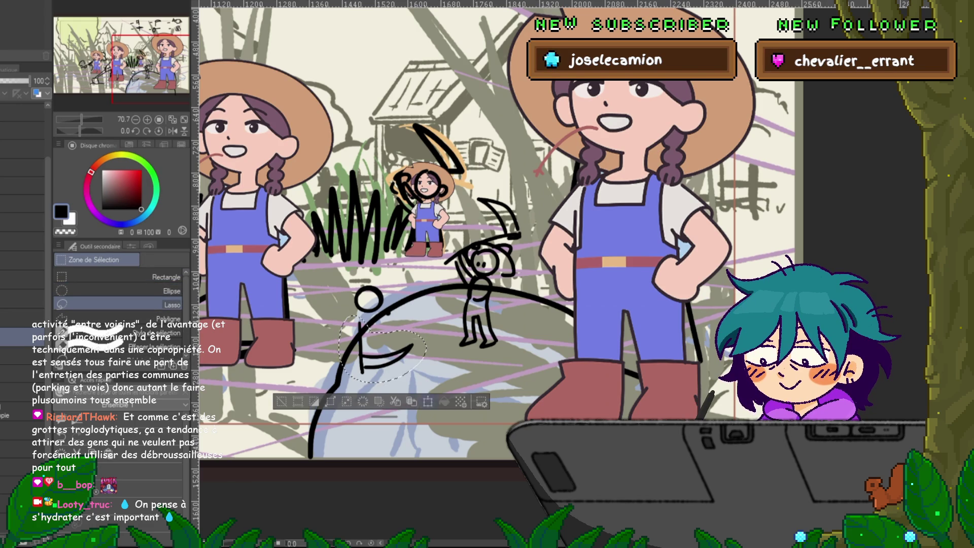
{"action": "key", "text": "ctrl+t"}
{"action": "left_click_drag", "start_coordinate": [386, 355], "coordinate": [401, 349]}
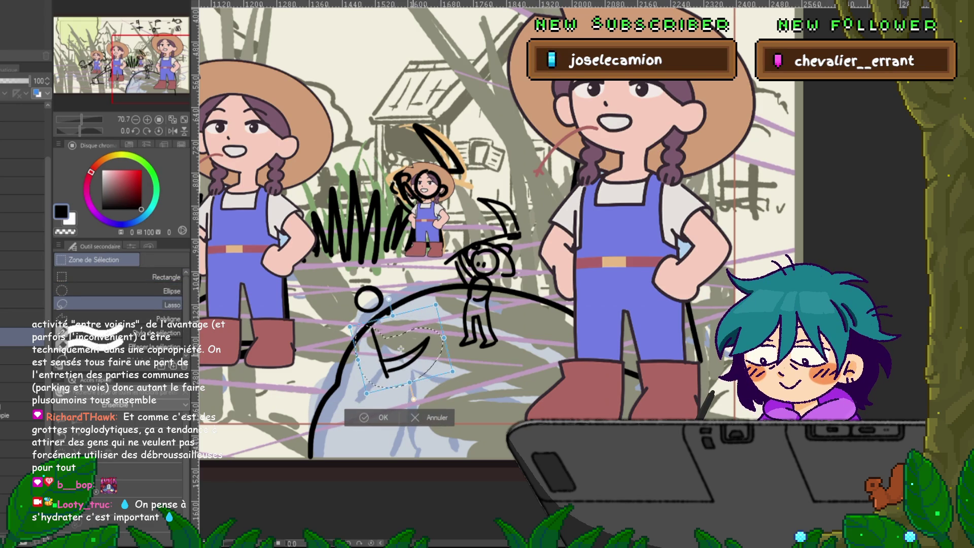
{"action": "key", "text": "Return"}
{"action": "key", "text": "p"}
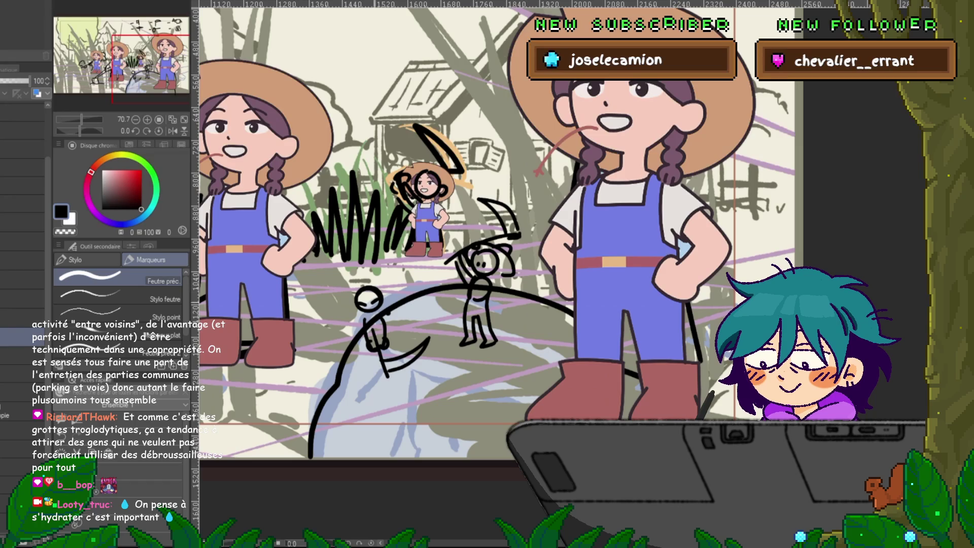
Add a hat brim to the blade-holding figure and a curved motion arrow with marks on its left
{"action": "mouse_move", "coordinate": [390, 293]}
{"action": "left_mouse_down"}
{"action": "mouse_move", "coordinate": [369, 278]}
{"action": "mouse_move", "coordinate": [344, 303]}
{"action": "mouse_move", "coordinate": [385, 279]}
{"action": "left_mouse_up"}
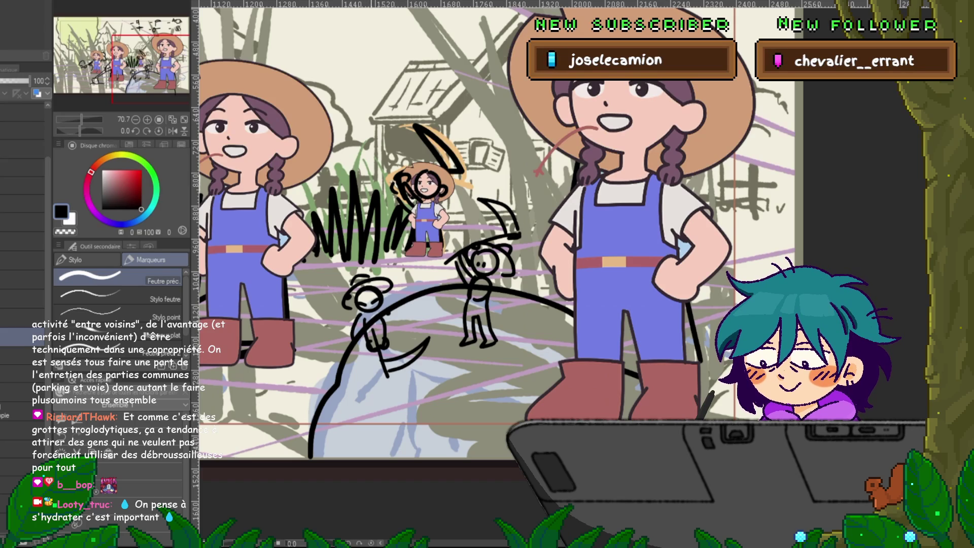
{"action": "left_click_drag", "start_coordinate": [356, 350], "coordinate": [363, 366]}
{"action": "left_click_drag", "start_coordinate": [325, 278], "coordinate": [329, 345]}
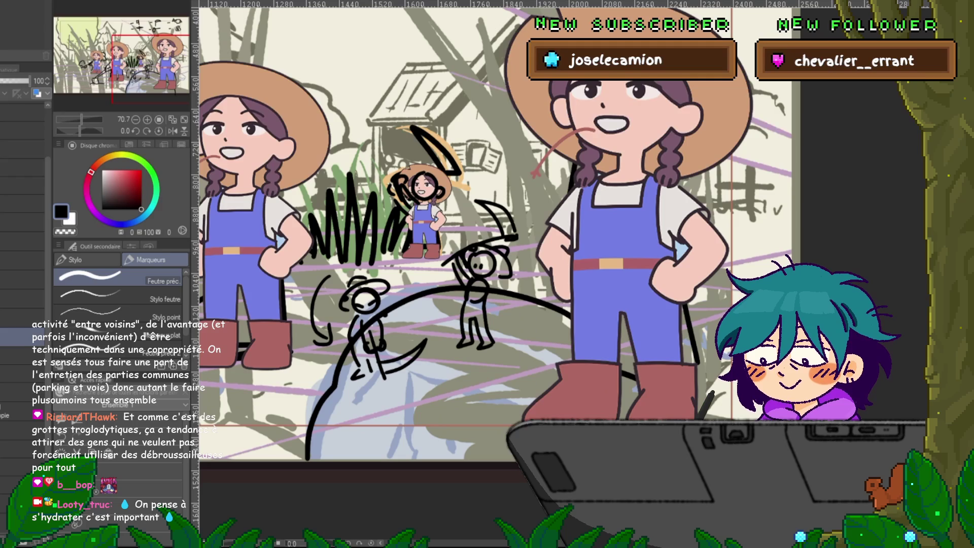
Pan left, right, up and down to survey the girls, stick figures and notes
{"action": "scroll", "coordinate": [558, 234], "scroll_direction": "left", "scroll_amount": 5}
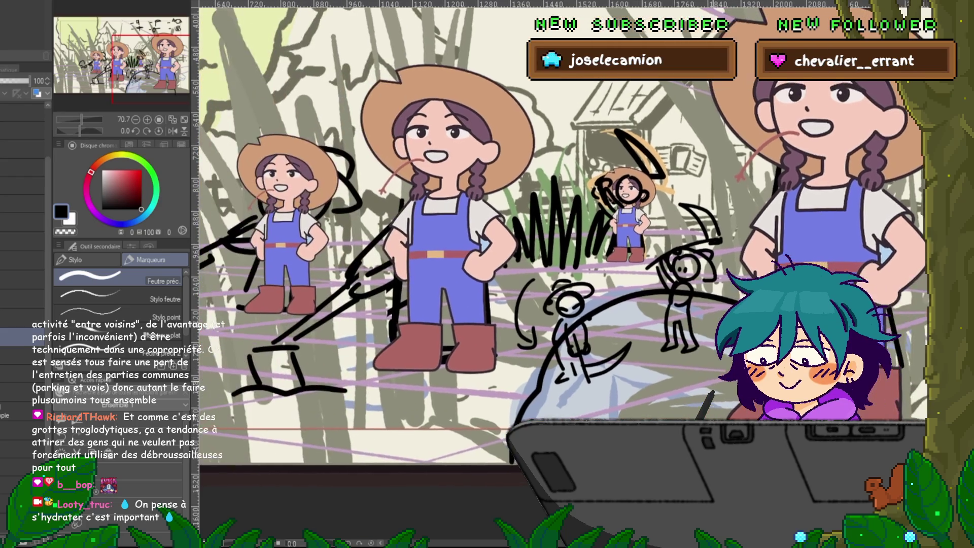
{"action": "scroll", "coordinate": [558, 233], "scroll_direction": "left", "scroll_amount": 2}
{"action": "scroll", "coordinate": [558, 229], "scroll_direction": "right", "scroll_amount": 5}
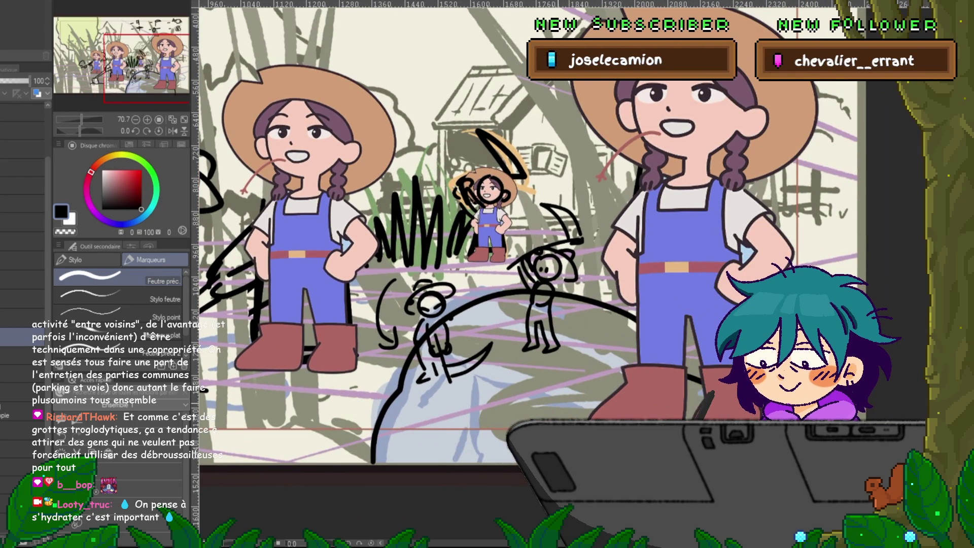
{"action": "scroll", "coordinate": [527, 236], "scroll_direction": "right", "scroll_amount": 1}
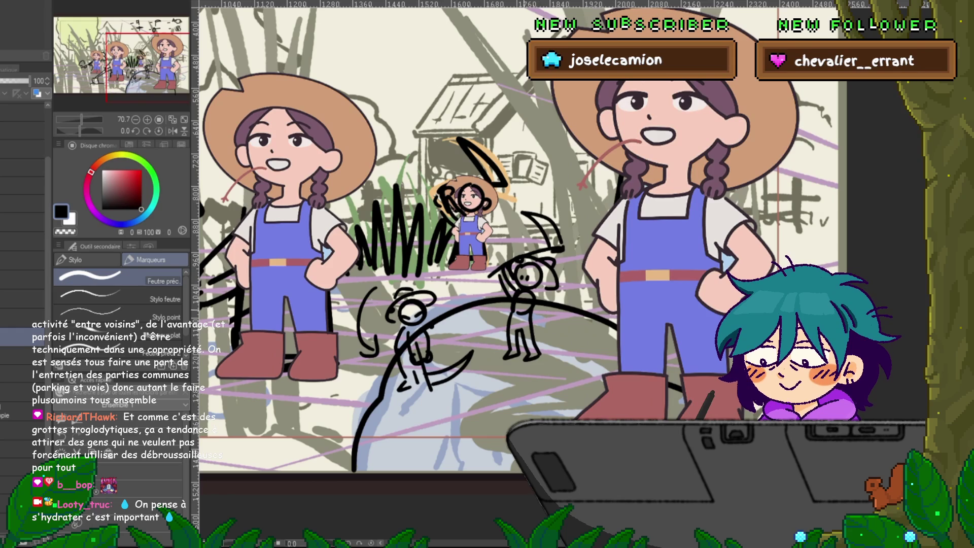
{"action": "scroll", "coordinate": [518, 244], "scroll_direction": "up", "scroll_amount": 1}
{"action": "scroll", "coordinate": [508, 253], "scroll_direction": "down", "scroll_amount": 3}
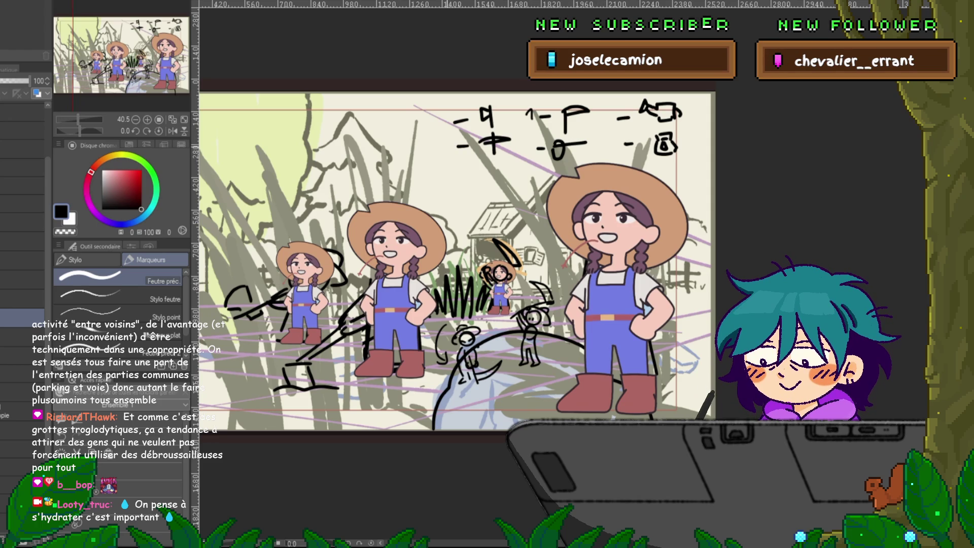
Write the numbers 3, 5 and 6 beside the top composition thumbnails, then nudge the view right
{"action": "left_click_drag", "start_coordinate": [431, 114], "coordinate": [432, 126]}
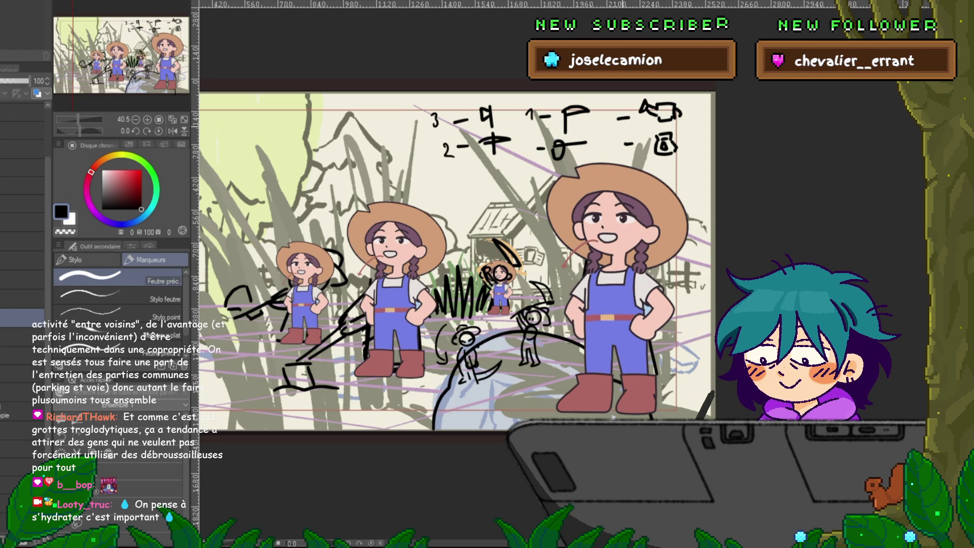
{"action": "left_click_drag", "start_coordinate": [521, 146], "coordinate": [525, 146]}
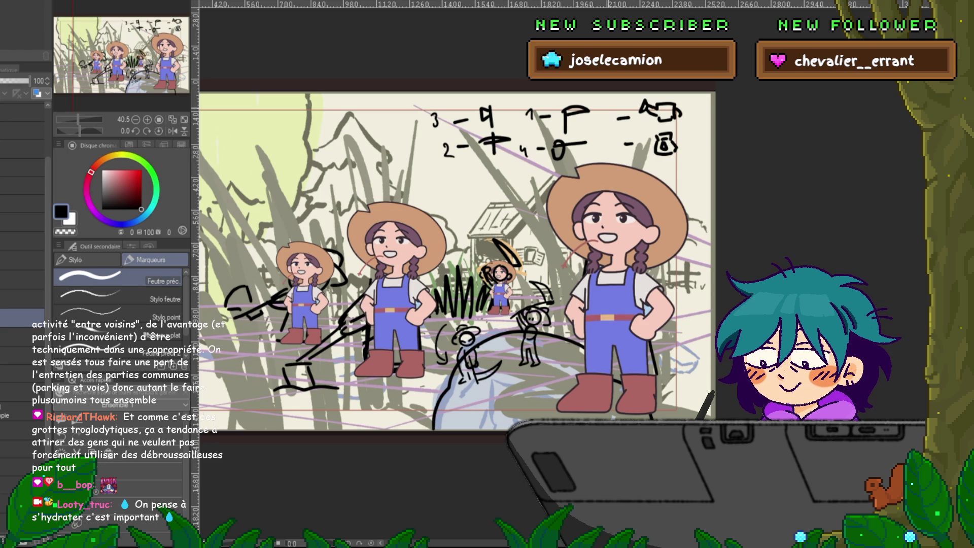
{"action": "left_click_drag", "start_coordinate": [610, 108], "coordinate": [614, 144]}
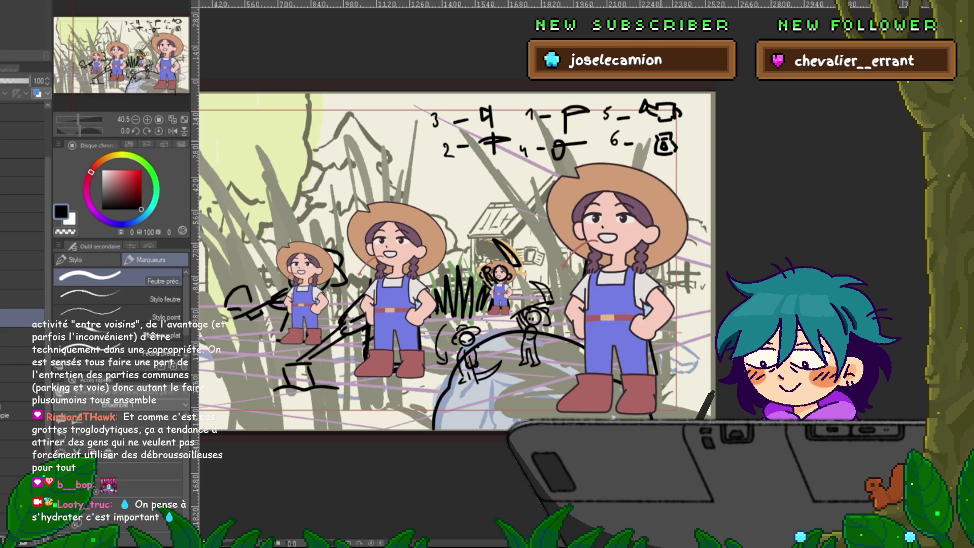
{"action": "mouse_move", "coordinate": [456, 254]}
{"action": "left_mouse_down"}
{"action": "mouse_move", "coordinate": [528, 254]}
{"action": "mouse_move", "coordinate": [505, 253]}
{"action": "left_mouse_up"}
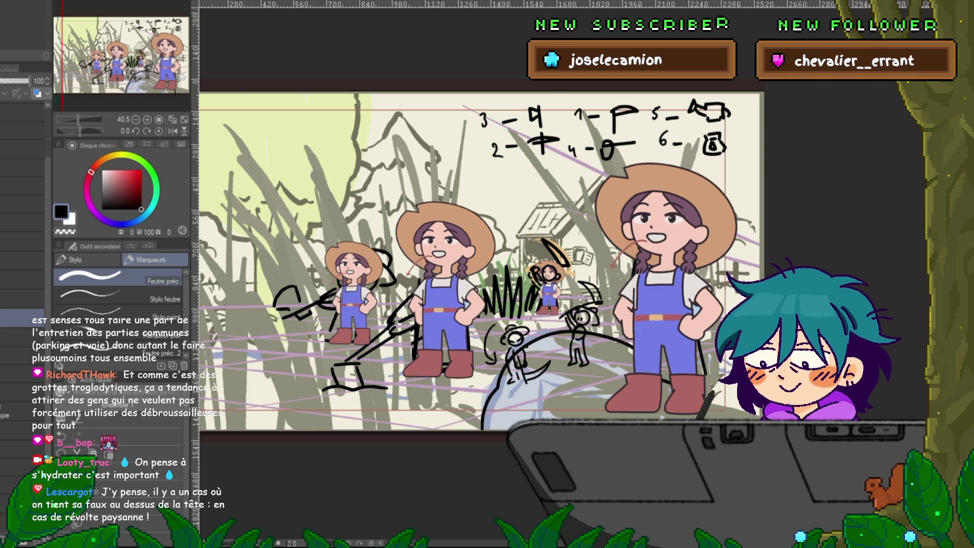
{"action": "key", "text": "ctrl+Tab"}
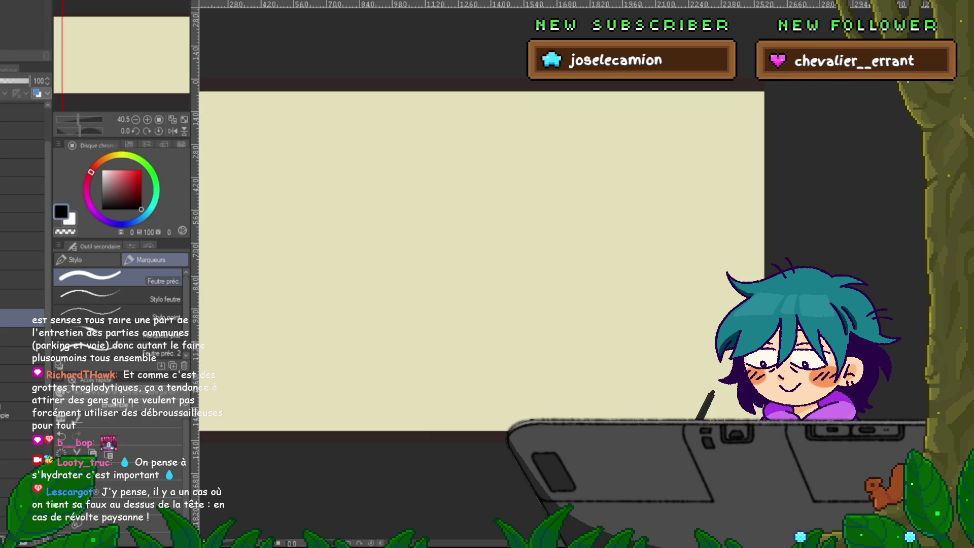
{"action": "key", "text": "ctrl+Tab"}
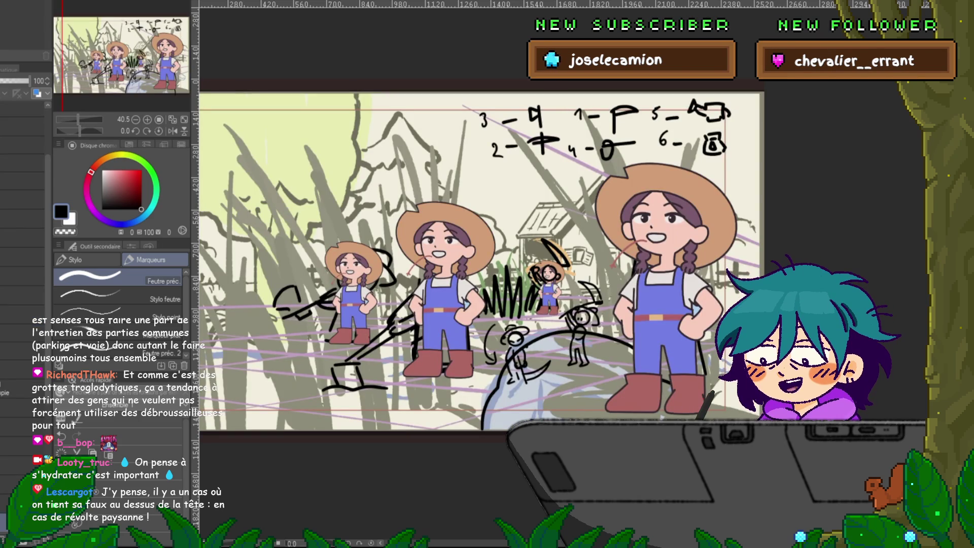
{"action": "key", "text": "ctrl+Tab"}
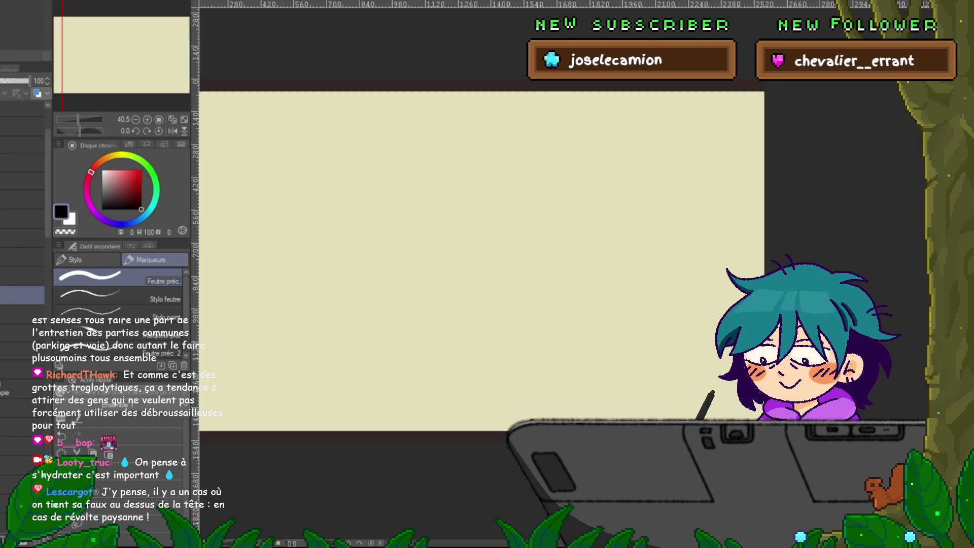
{"action": "key", "text": "ctrl+z"}
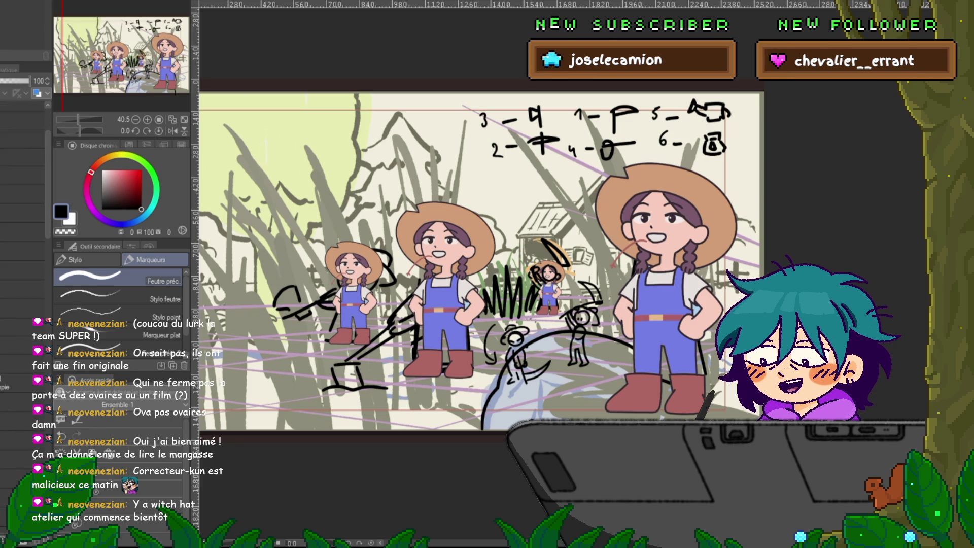
{"action": "left_click", "coordinate": [23, 213]}
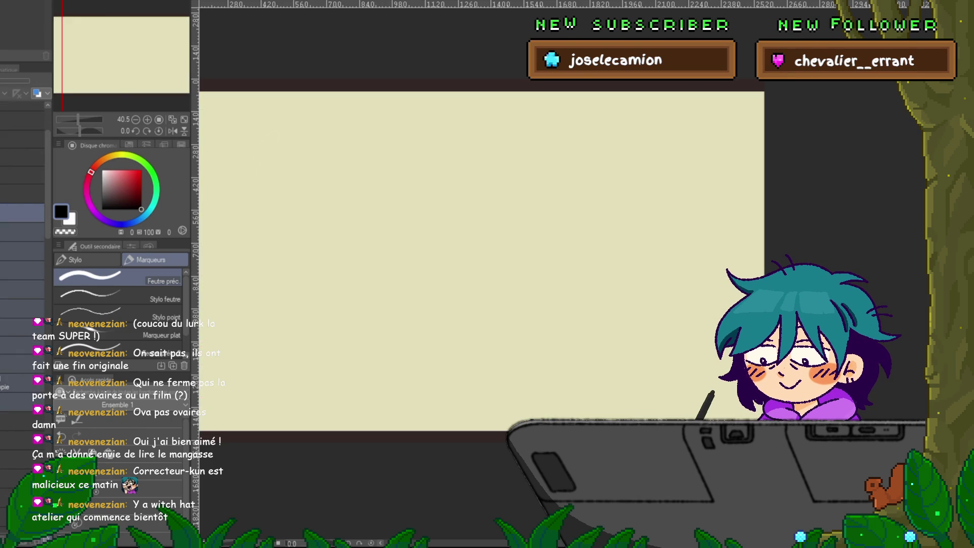
{"action": "left_click", "coordinate": [23, 232]}
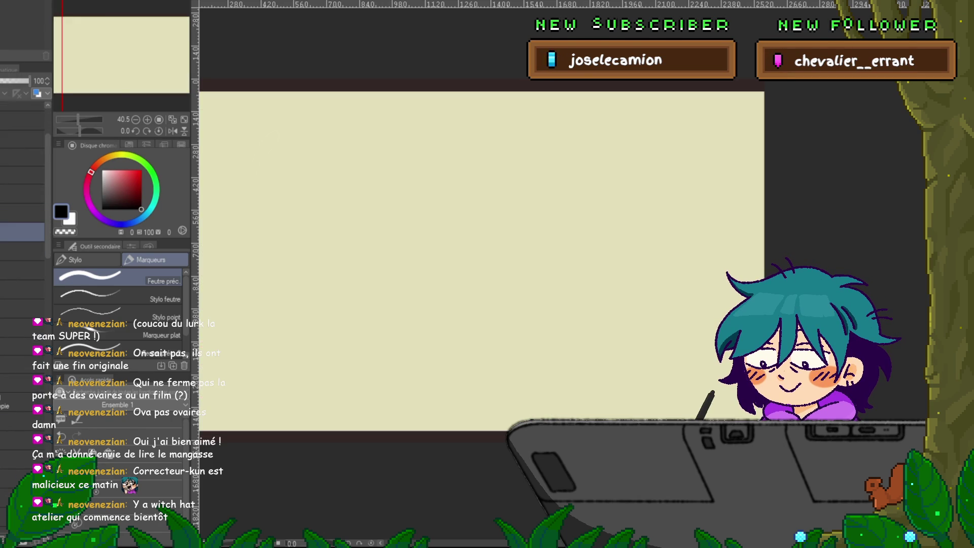
{"action": "left_click", "coordinate": [23, 213]}
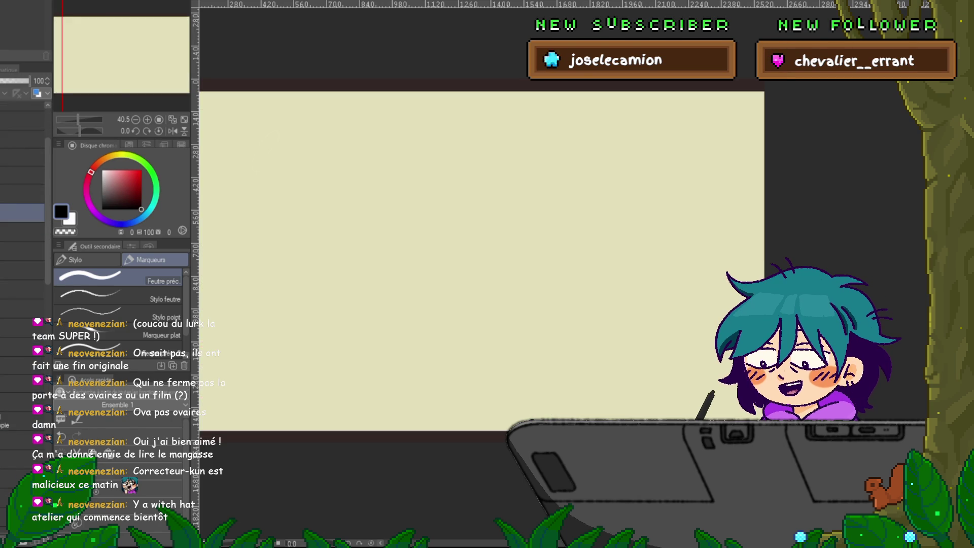
{"action": "left_click", "coordinate": [23, 251]}
{"action": "left_click", "coordinate": [23, 439], "text": "shift"}
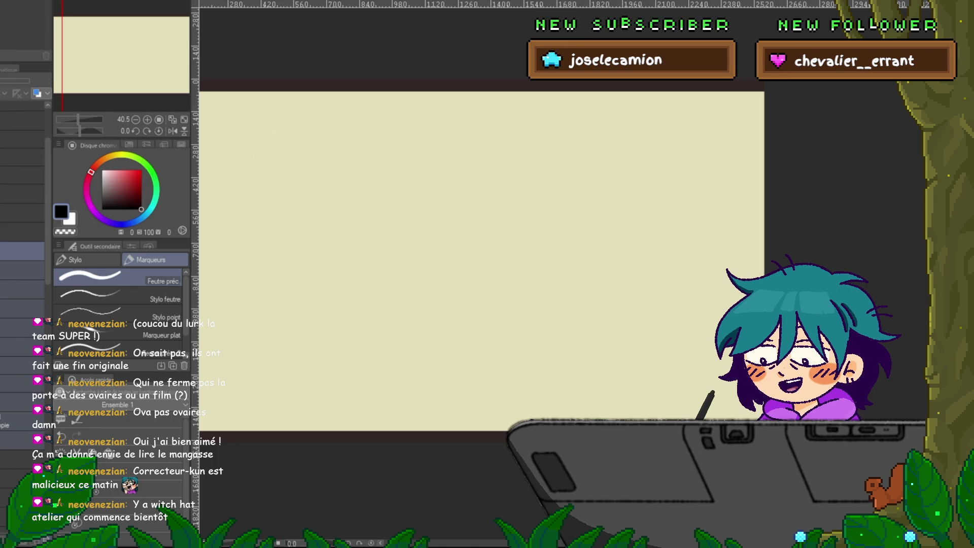
{"action": "left_click", "coordinate": [23, 232]}
{"action": "left_click", "coordinate": [22, 270]}
{"action": "left_click", "coordinate": [23, 240]}
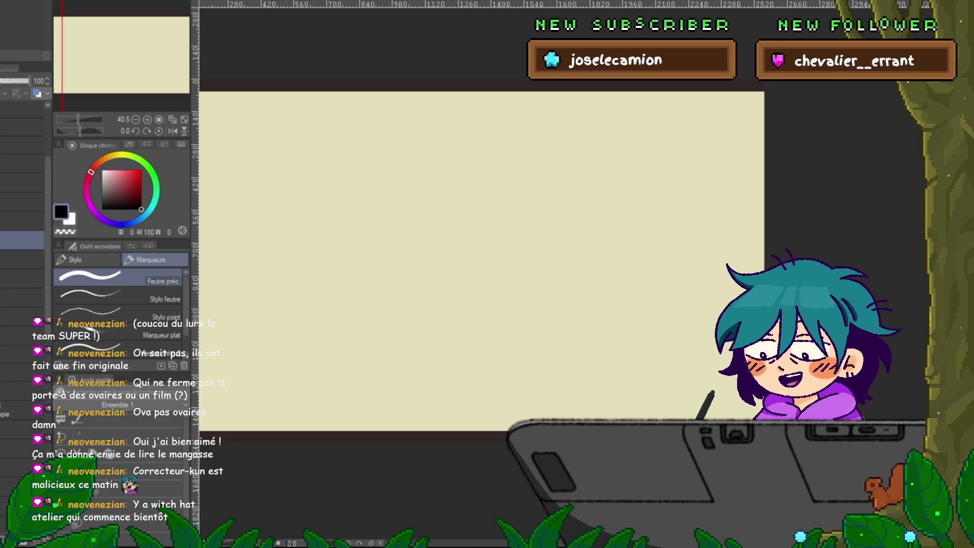
{"action": "left_click", "coordinate": [23, 432], "text": "shift"}
{"action": "left_click", "coordinate": [23, 221]}
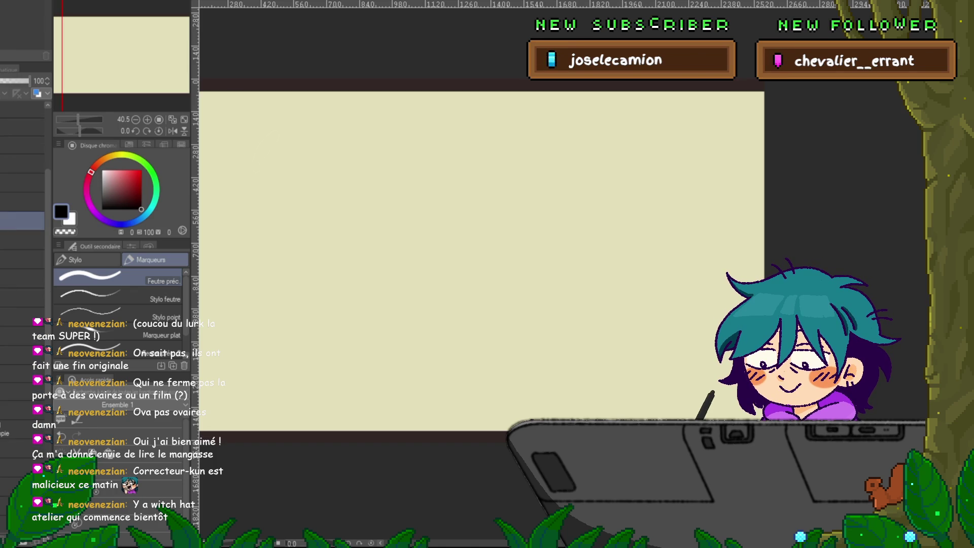
{"action": "left_click", "coordinate": [23, 259]}
{"action": "left_click", "coordinate": [23, 452], "text": "shift"}
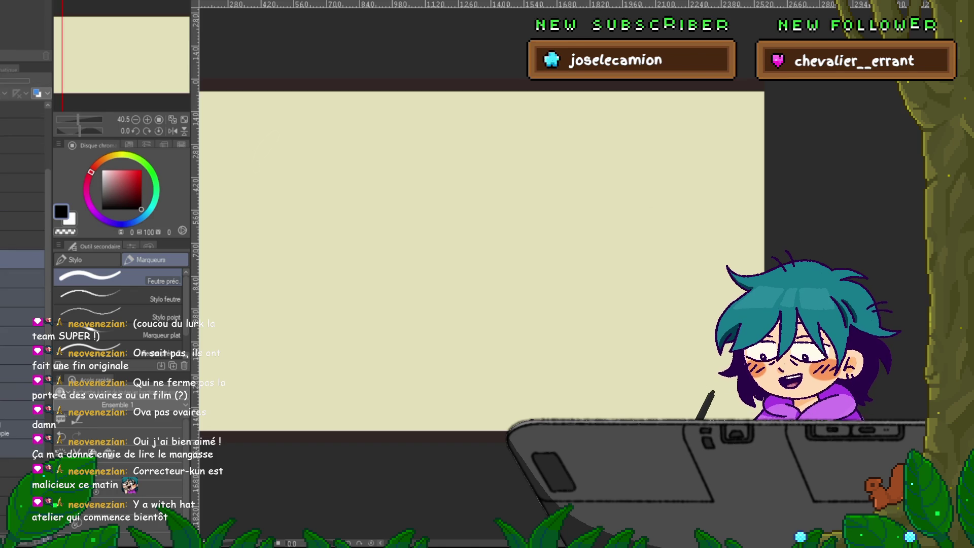
{"action": "left_click", "coordinate": [23, 240]}
{"action": "left_click", "coordinate": [23, 278]}
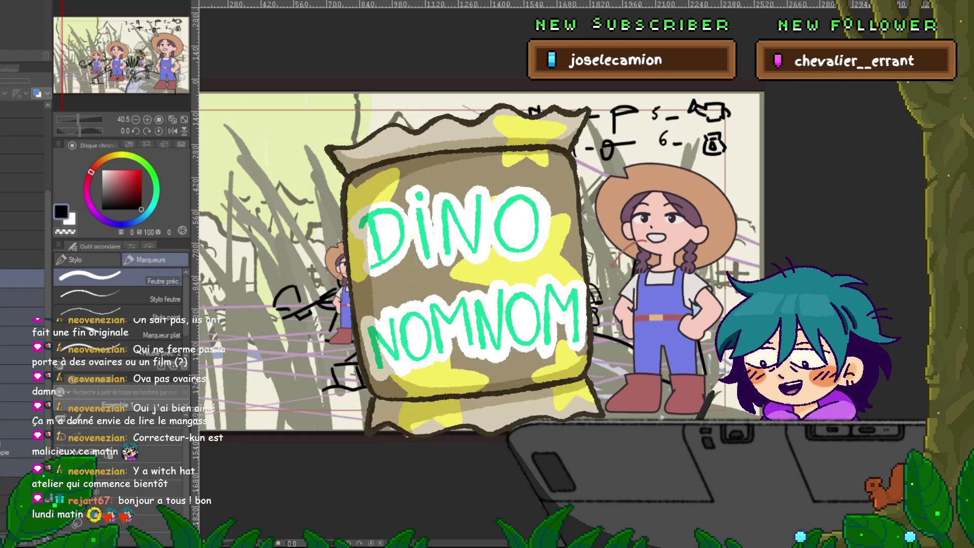
{"action": "key", "text": "ctrl+Tab"}
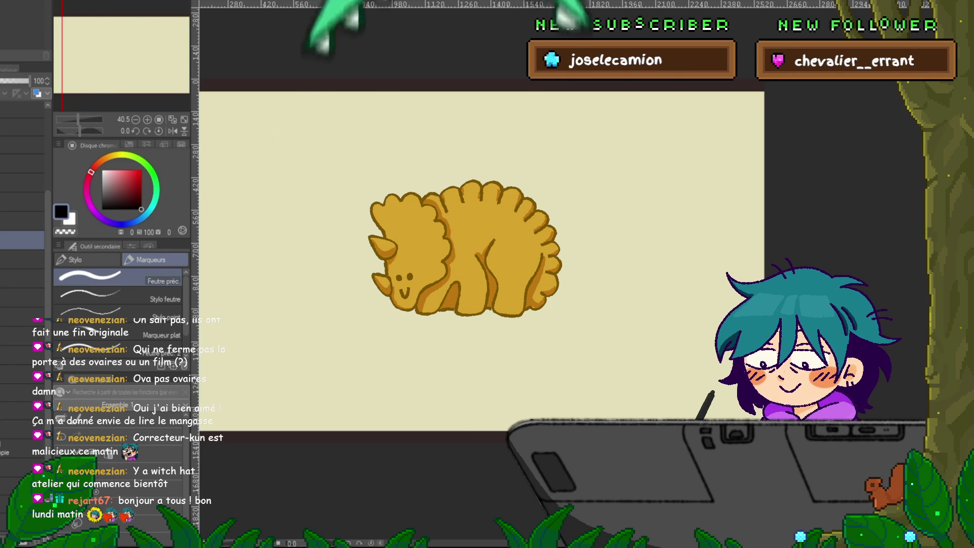
{"action": "key", "text": "ctrl+Tab"}
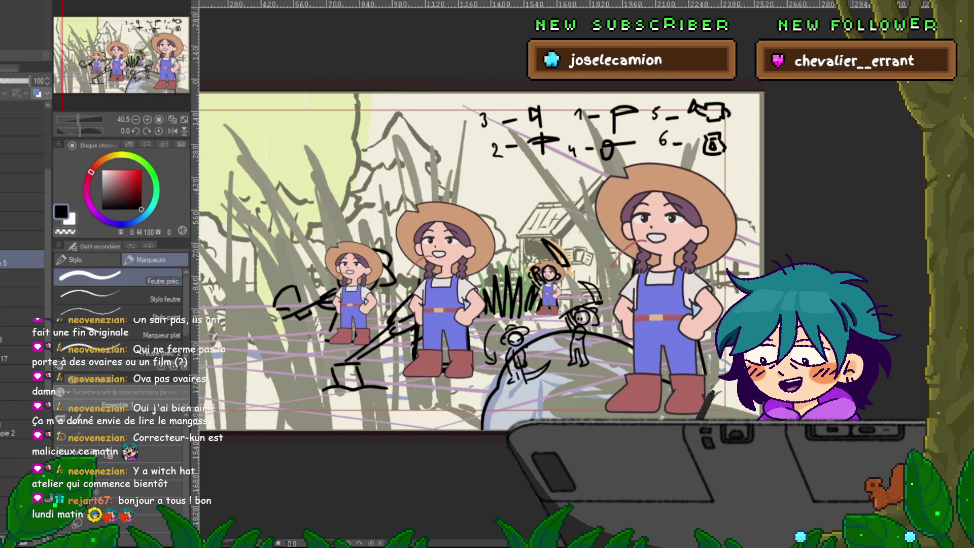
Clear the numbered composition notes layer and select the layers below it
{"action": "left_click", "coordinate": [20, 335]}
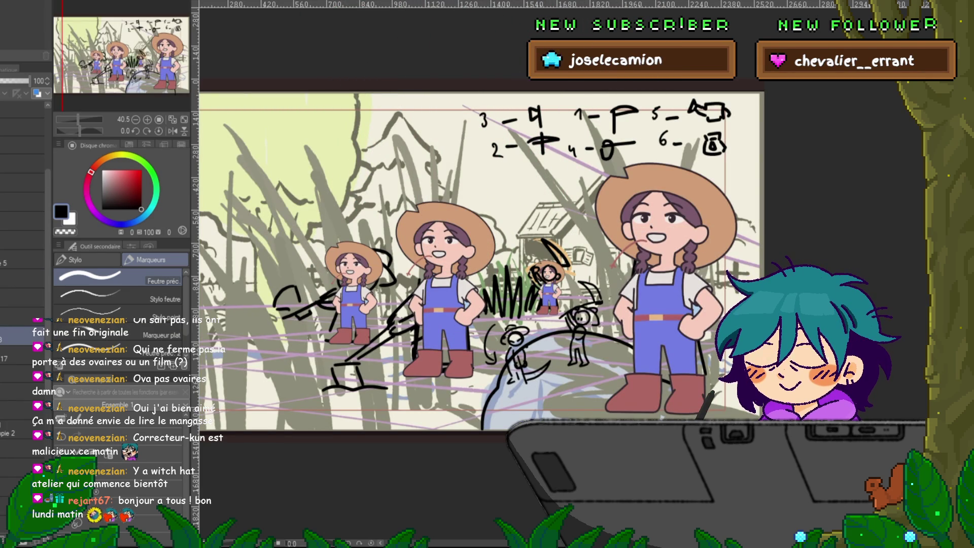
{"action": "key", "text": "Delete"}
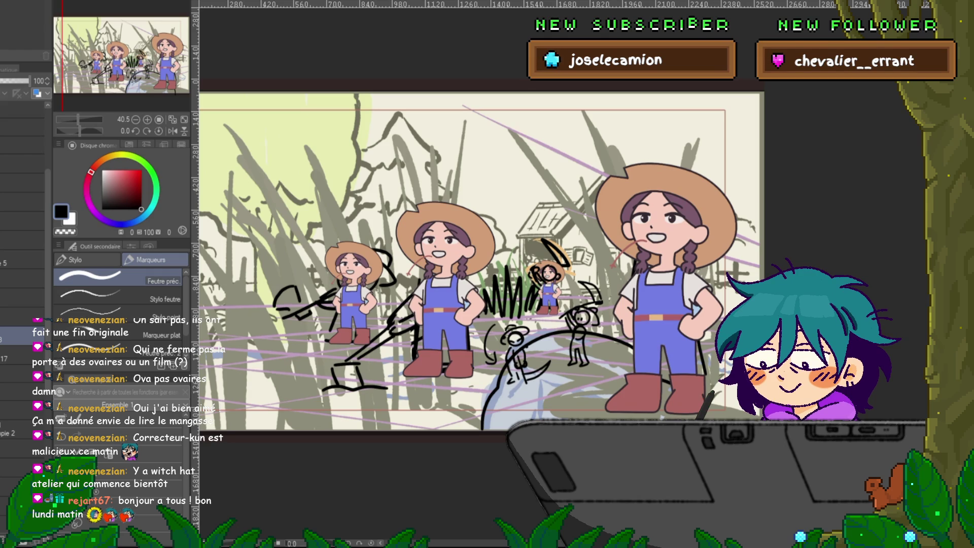
{"action": "left_click", "coordinate": [20, 356]}
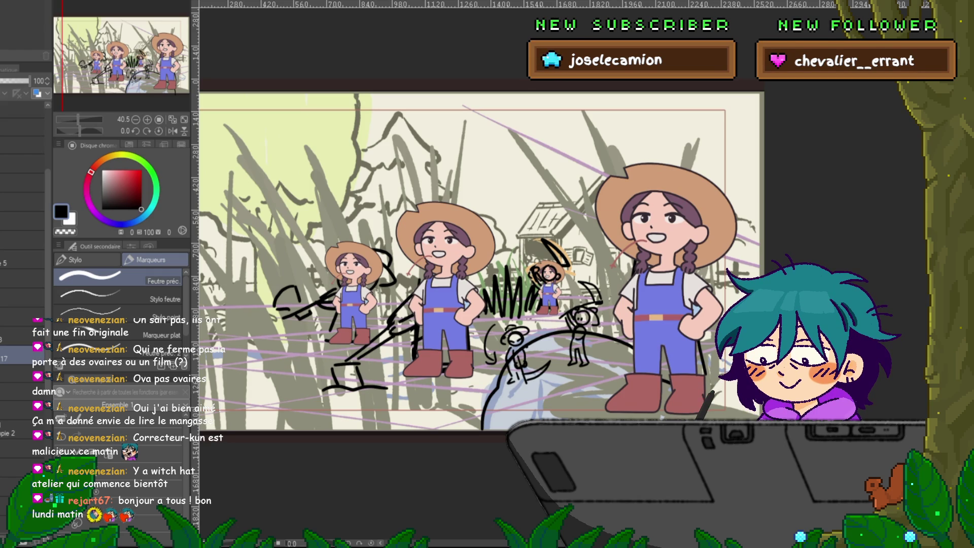
{"action": "left_click", "coordinate": [20, 409]}
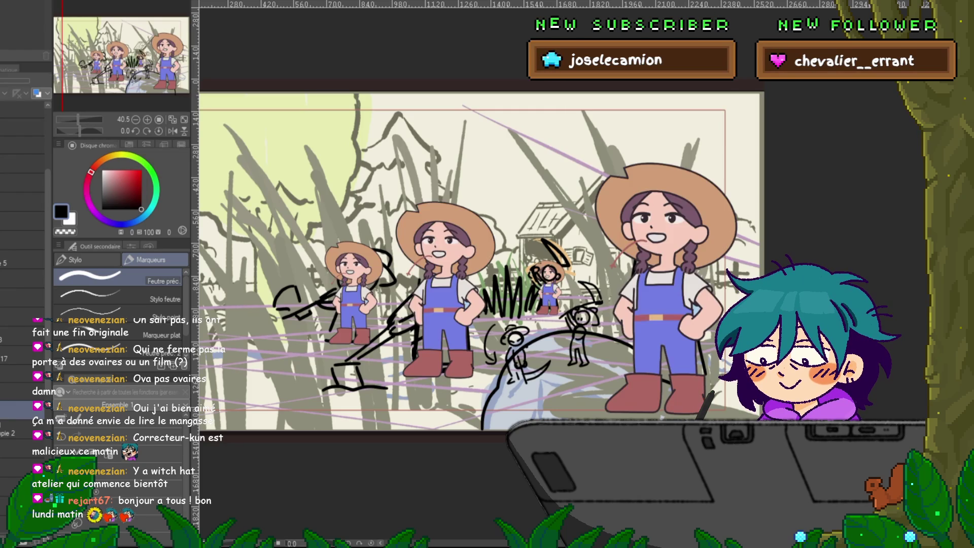
Hide the coloured farm girls and large sketch figure layers
{"action": "left_click", "coordinate": [6, 408]}
{"action": "left_click", "coordinate": [6, 409]}
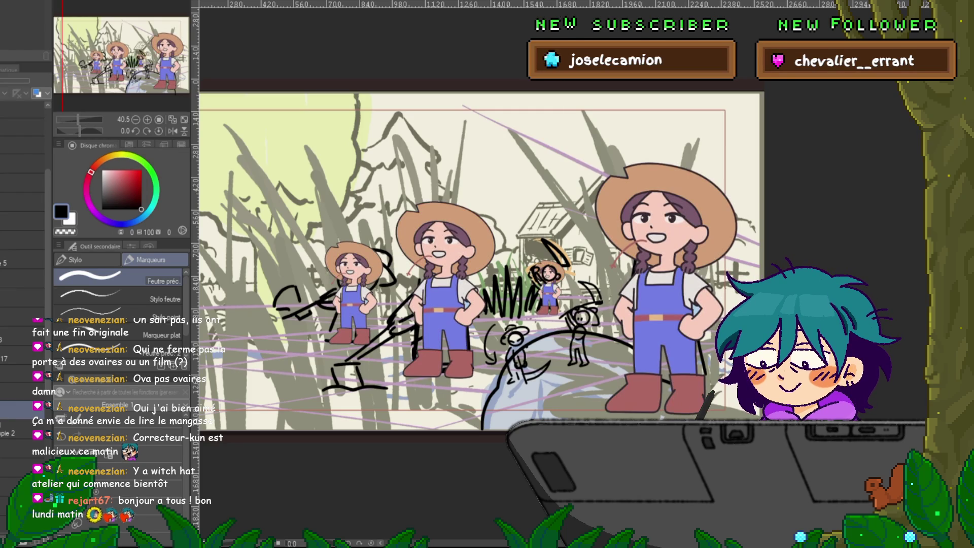
{"action": "left_click", "coordinate": [6, 409]}
{"action": "left_click", "coordinate": [6, 408]}
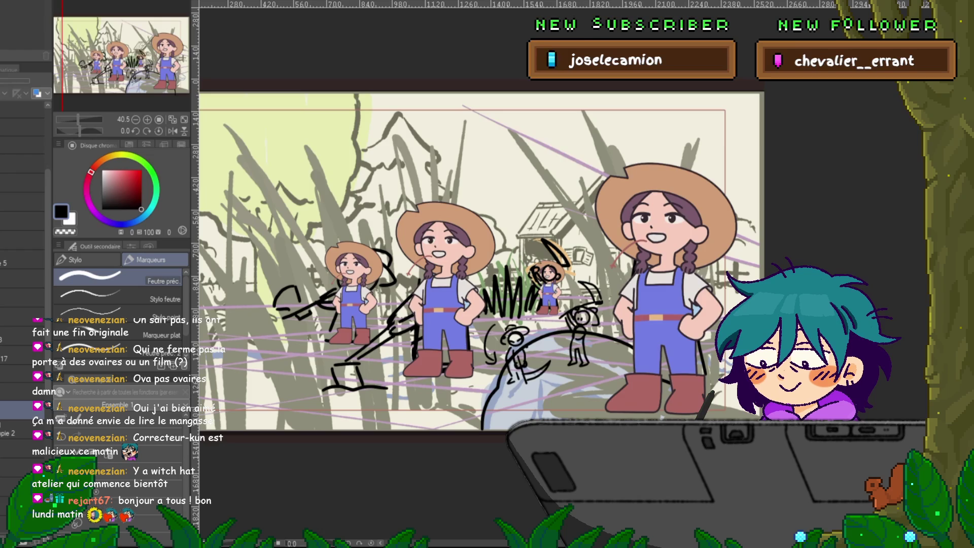
{"action": "left_click", "coordinate": [7, 408]}
{"action": "left_click", "coordinate": [6, 433]}
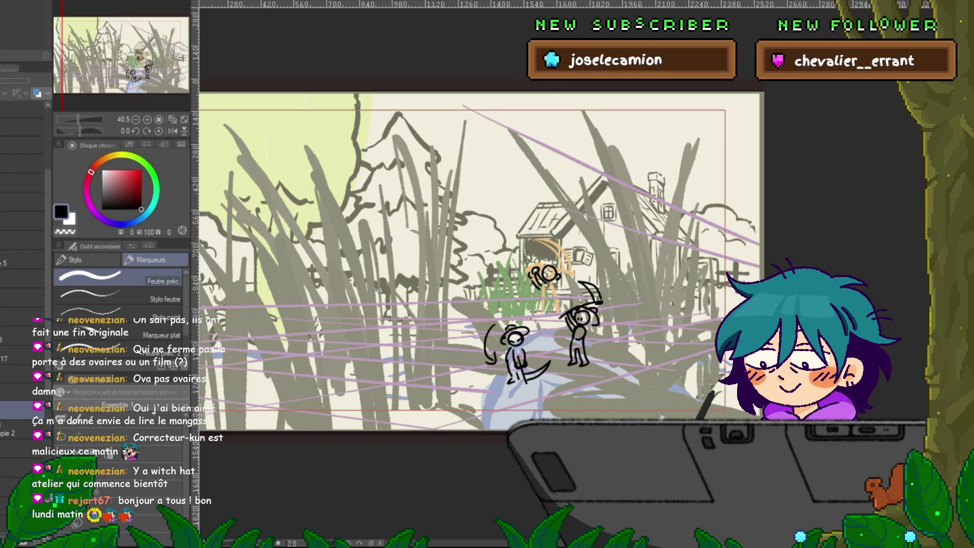
Hide the two small ink stick figures, leaving characters, sketches and notes hidden
{"action": "left_click", "coordinate": [20, 355]}
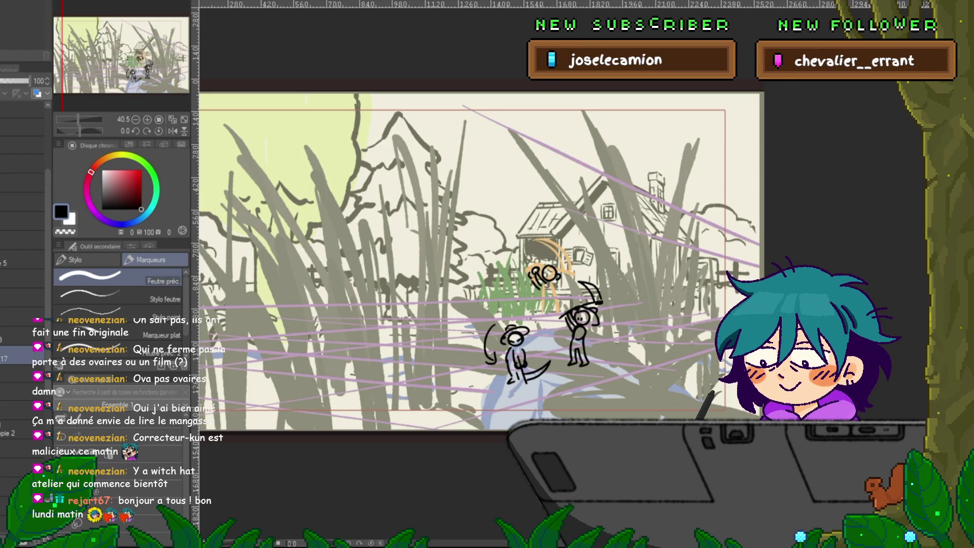
{"action": "key", "text": "Delete"}
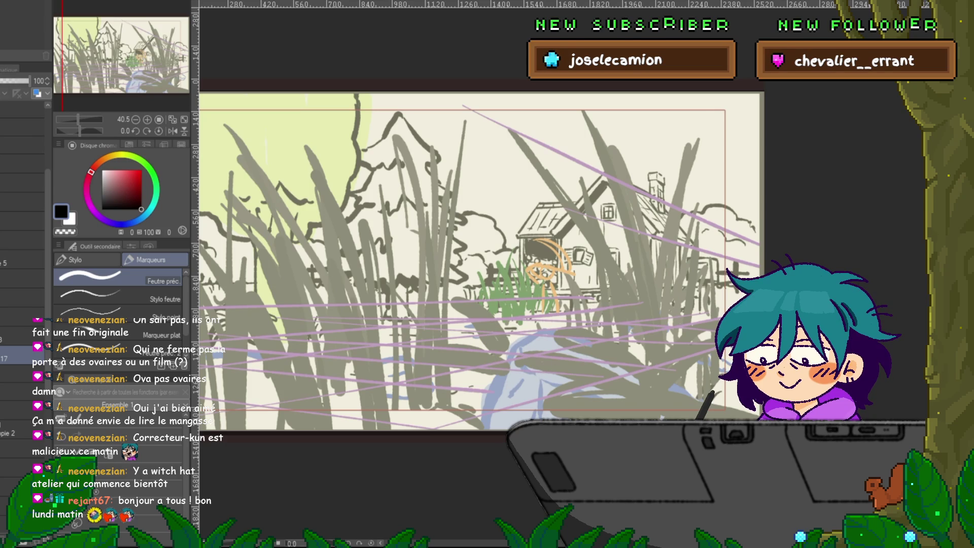
{"action": "left_click", "coordinate": [5, 486]}
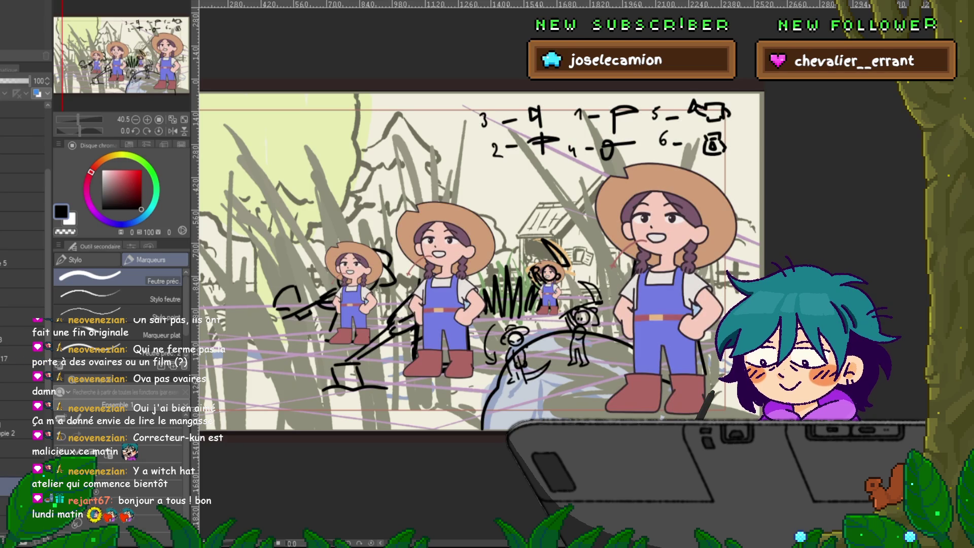
{"action": "left_click", "coordinate": [5, 355]}
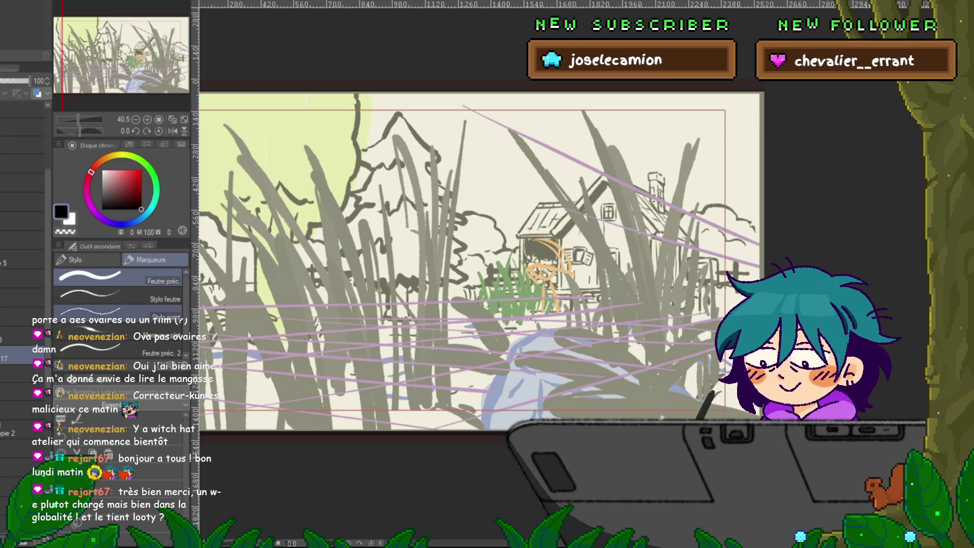
{"action": "key", "text": "ctrl+z"}
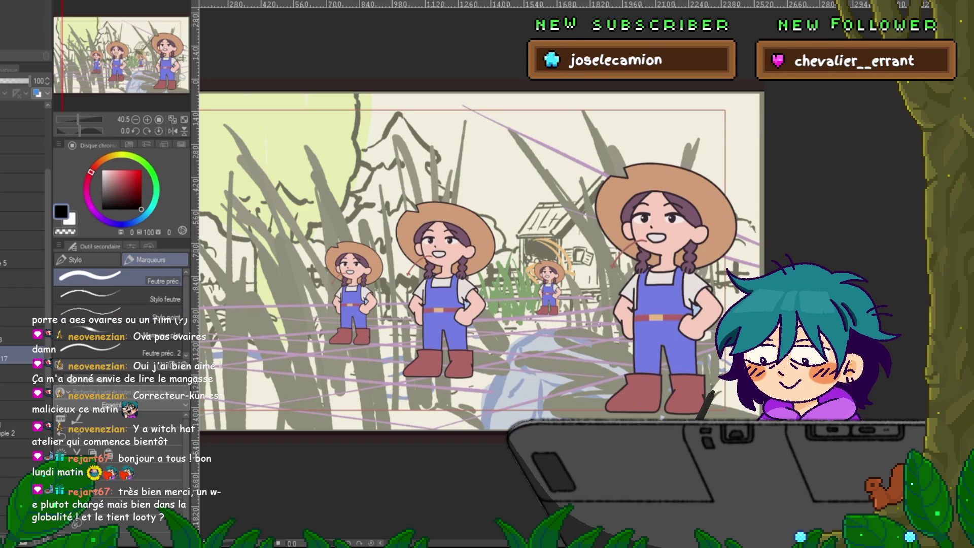
{"action": "key", "text": "ctrl+y"}
{"action": "key", "text": "ctrl+z"}
{"action": "key", "text": "ctrl+y"}
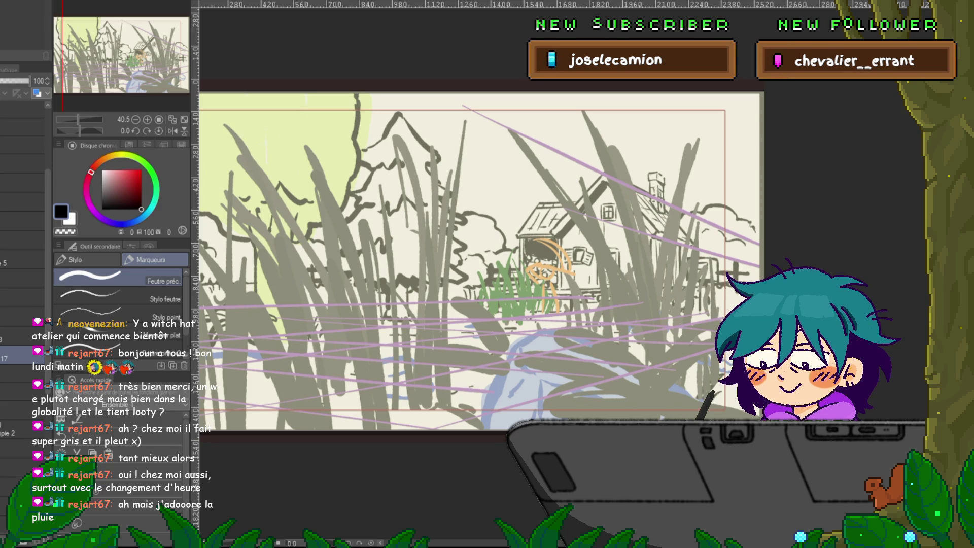
{"action": "left_click", "coordinate": [20, 374]}
Undo and redo to compare the stick-figure, rough grass, lineart and colour-fill states
{"action": "key", "text": "ctrl+z"}
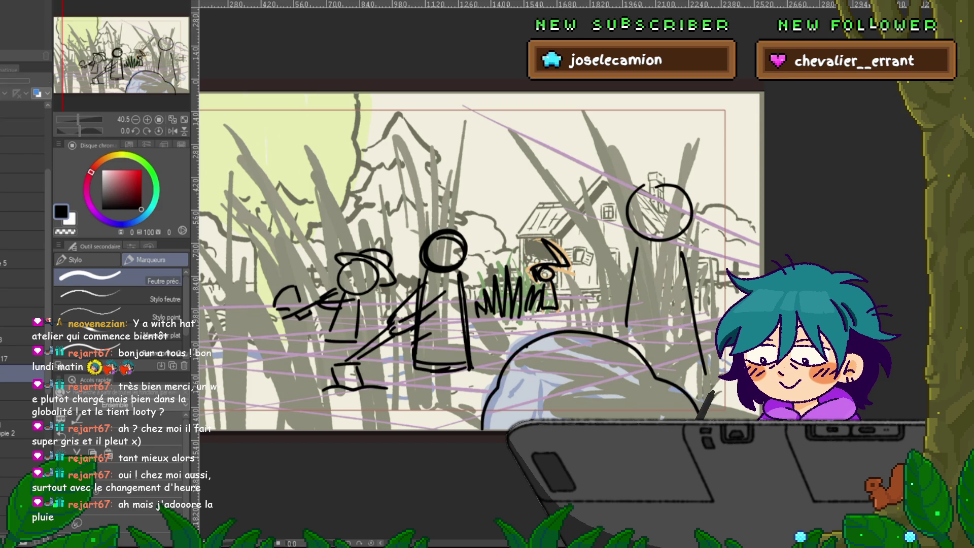
{"action": "key", "text": "ctrl+z"}
{"action": "key", "text": "ctrl+y"}
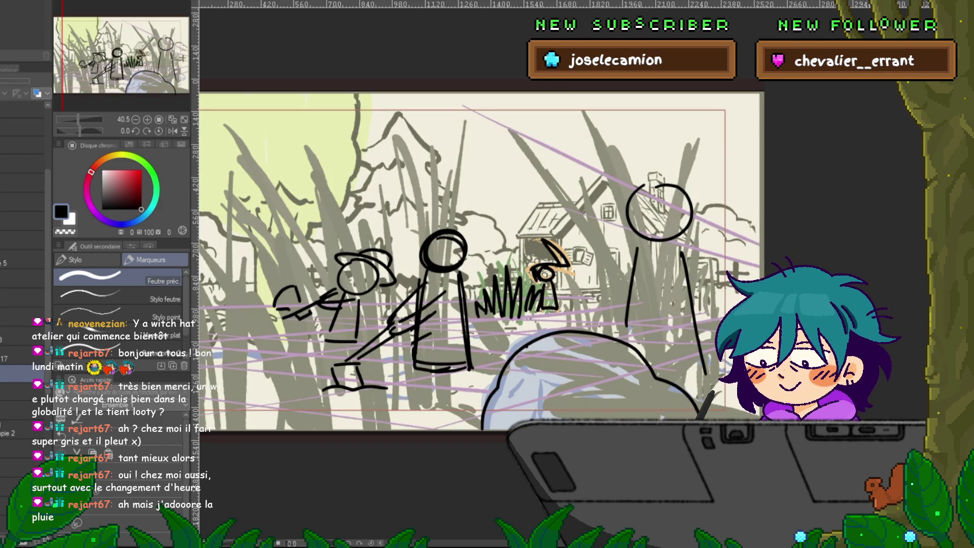
{"action": "key", "text": "ctrl+z"}
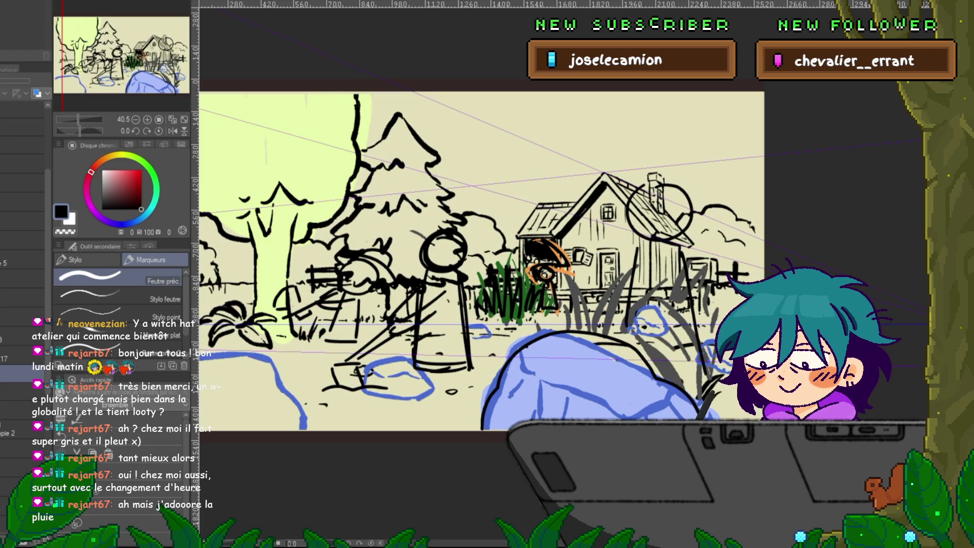
{"action": "key", "text": "ctrl+y"}
{"action": "key", "text": "ctrl+z"}
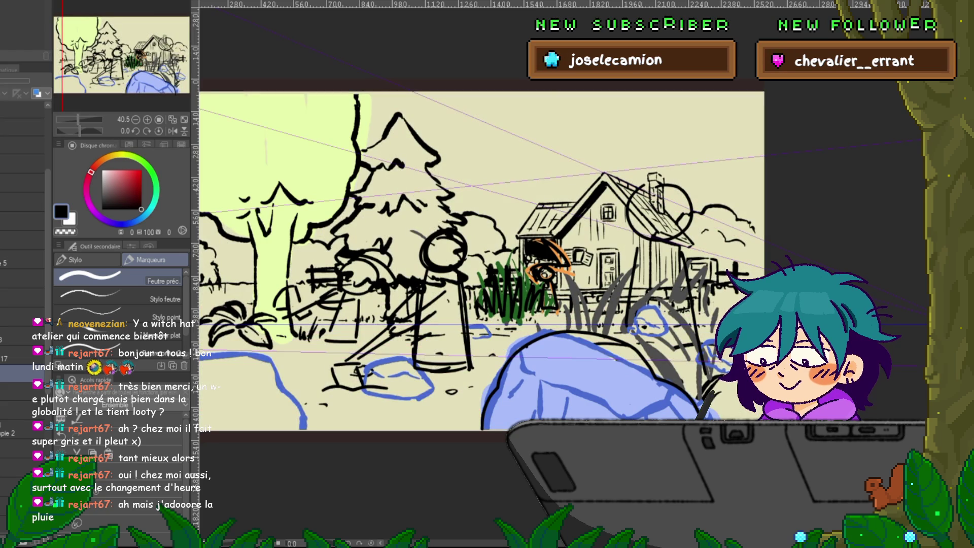
{"action": "key", "text": "ctrl+minus"}
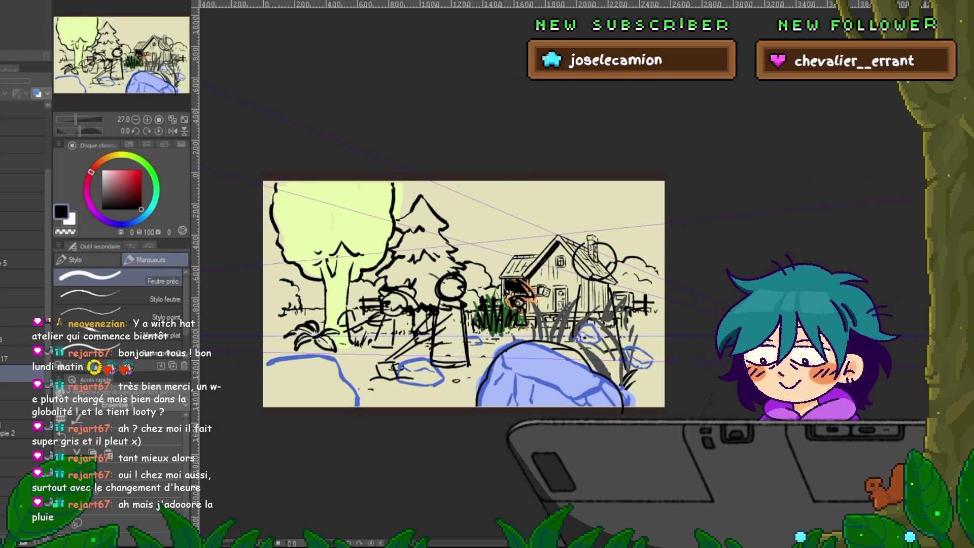
{"action": "key", "text": "ctrl+z"}
{"action": "key", "text": "ctrl+y"}
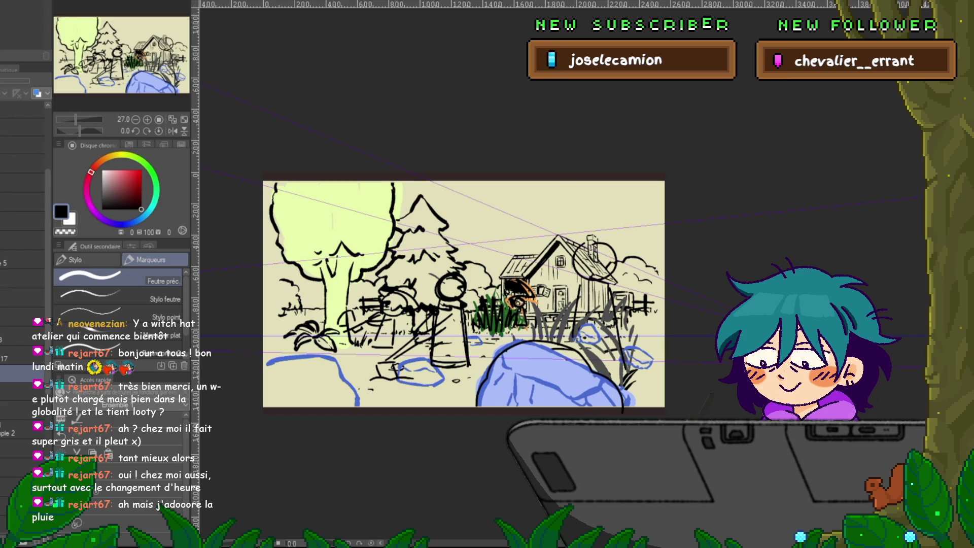
Toggle a higher layer to view the bare paper, then shift-select the range of drawing layers
{"action": "left_click", "coordinate": [23, 259]}
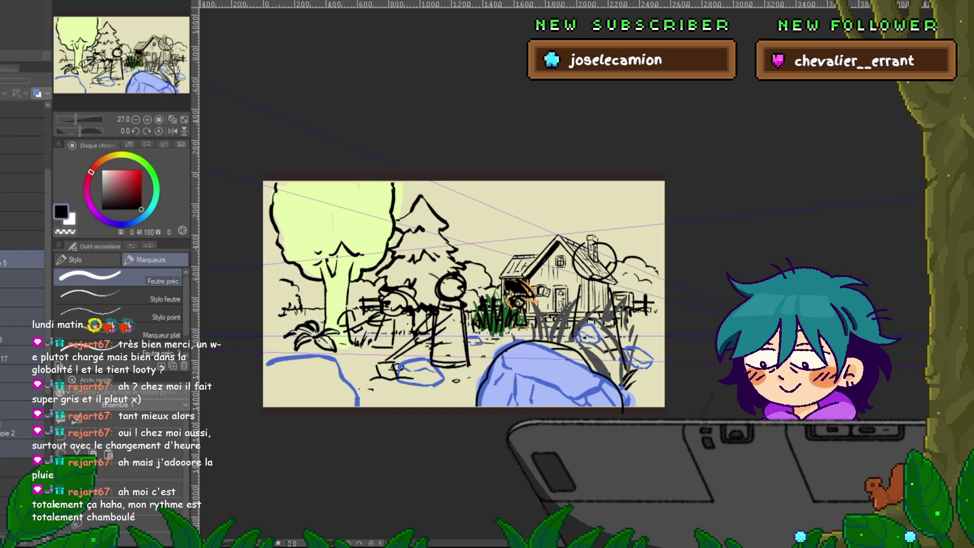
{"action": "left_click", "coordinate": [23, 221]}
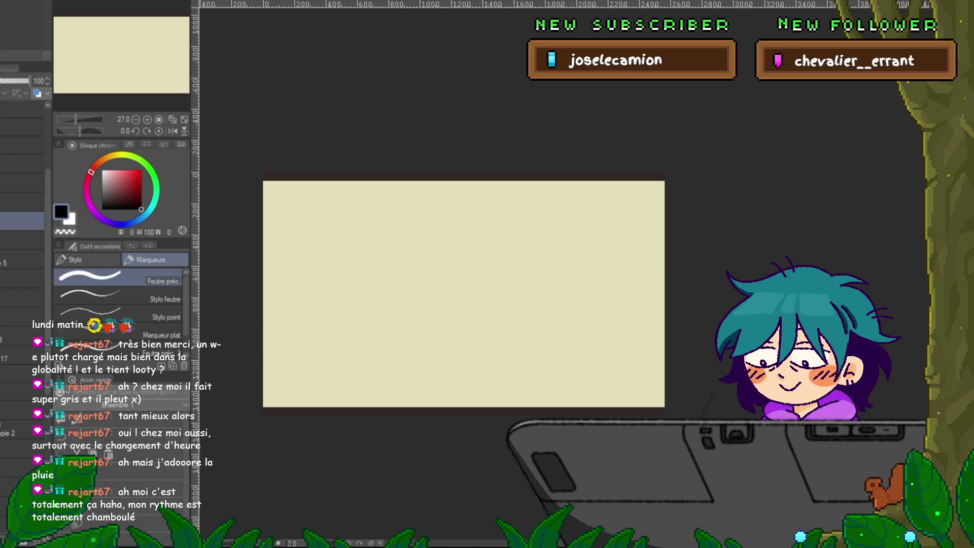
{"action": "left_click", "coordinate": [22, 241]}
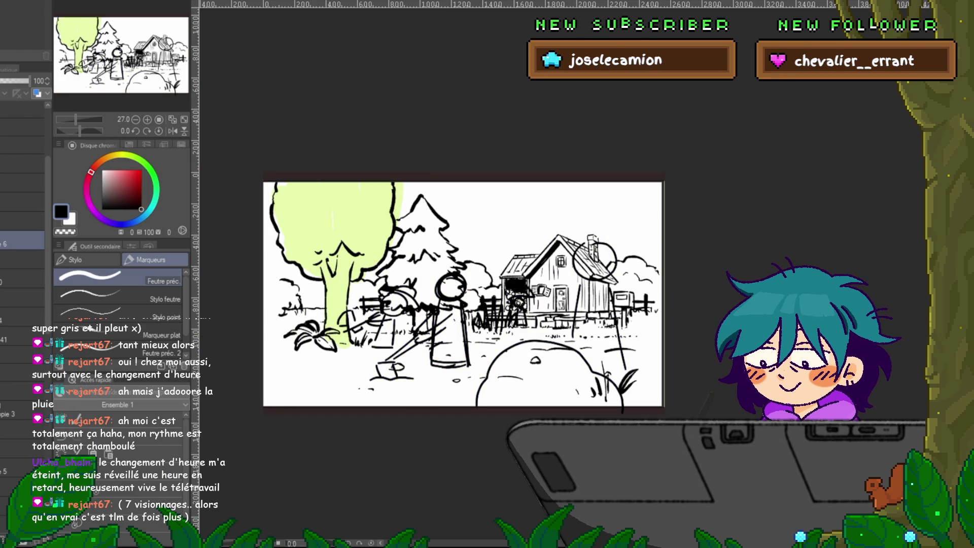
{"action": "left_click", "coordinate": [20, 429]}
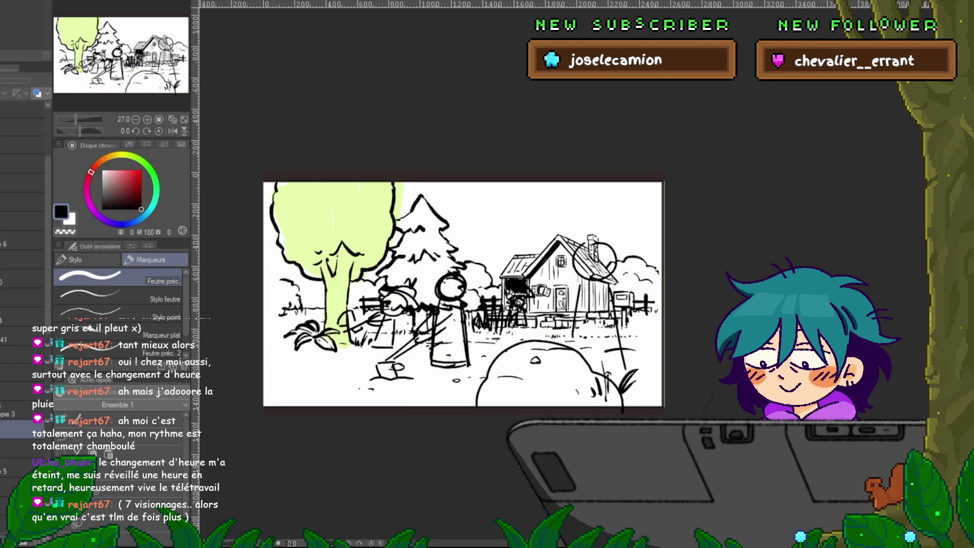
{"action": "left_click", "coordinate": [20, 241], "text": "shift"}
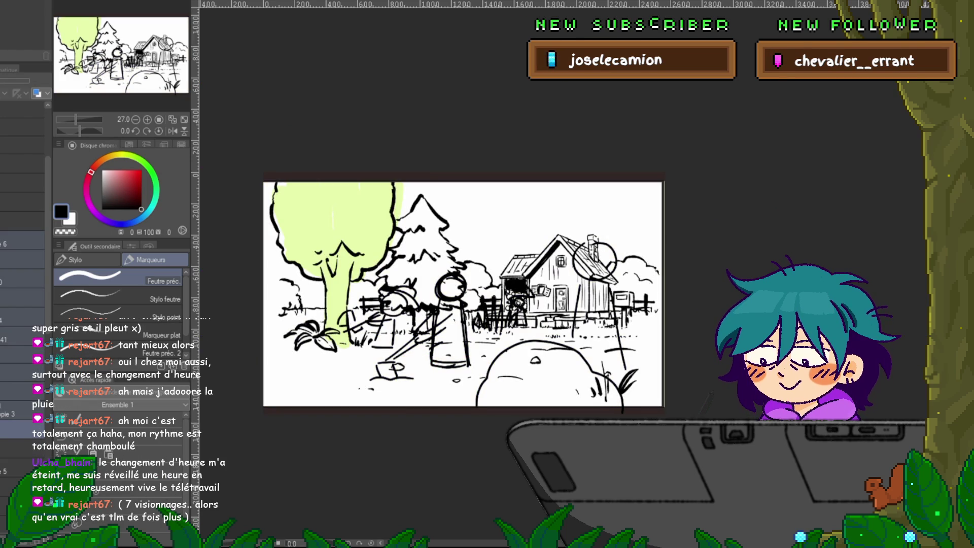
Delete the selected layers' drawing, compare by undoing and redoing, then restore it
{"action": "key", "text": "Delete"}
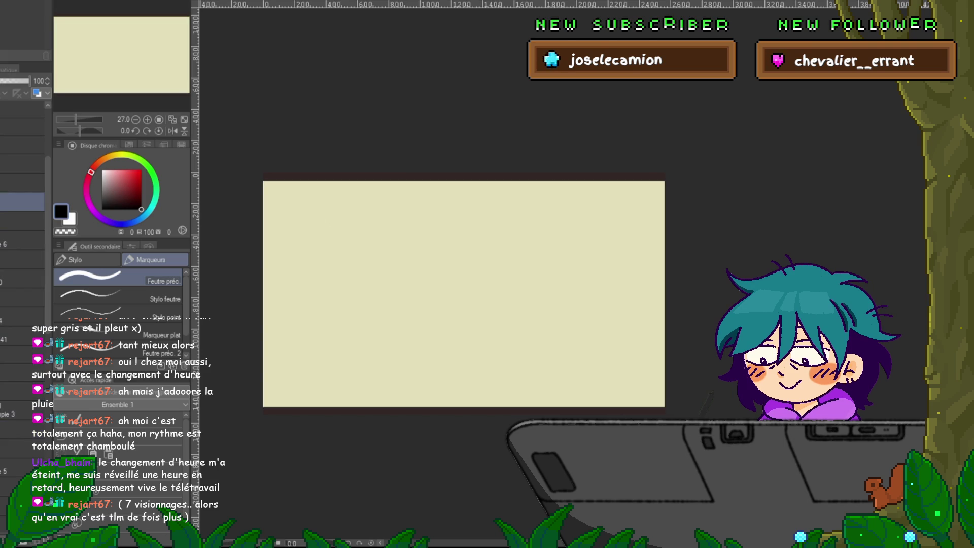
{"action": "key", "text": "ctrl+z"}
{"action": "key", "text": "Delete"}
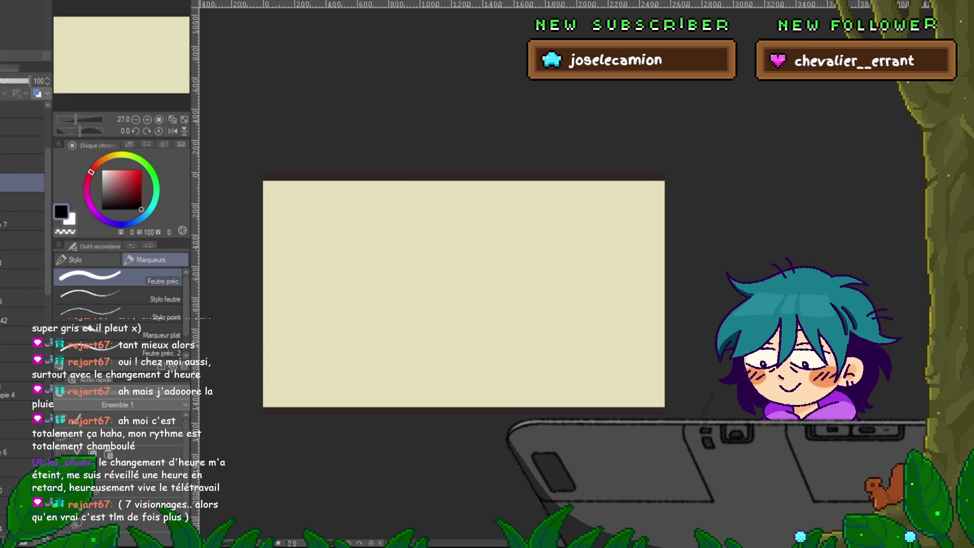
{"action": "key", "text": "ctrl+z"}
{"action": "key", "text": "Delete"}
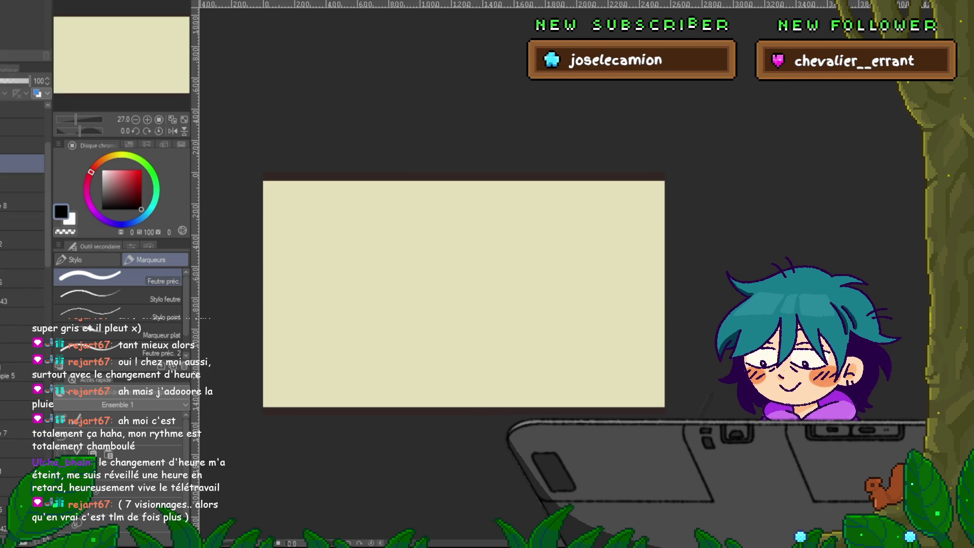
{"action": "key", "text": "ctrl+z"}
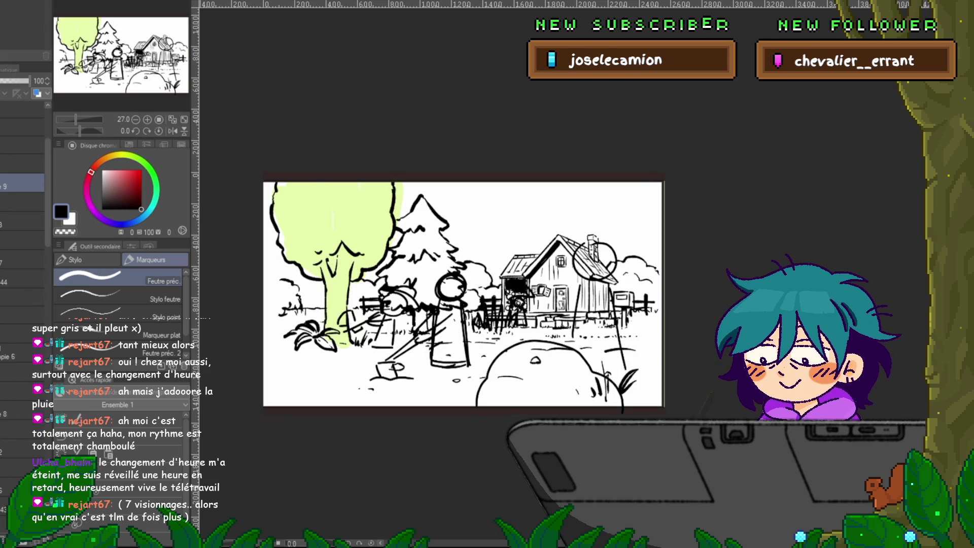
{"action": "key", "text": "ctrl+z"}
{"action": "key", "text": "ctrl+z"}
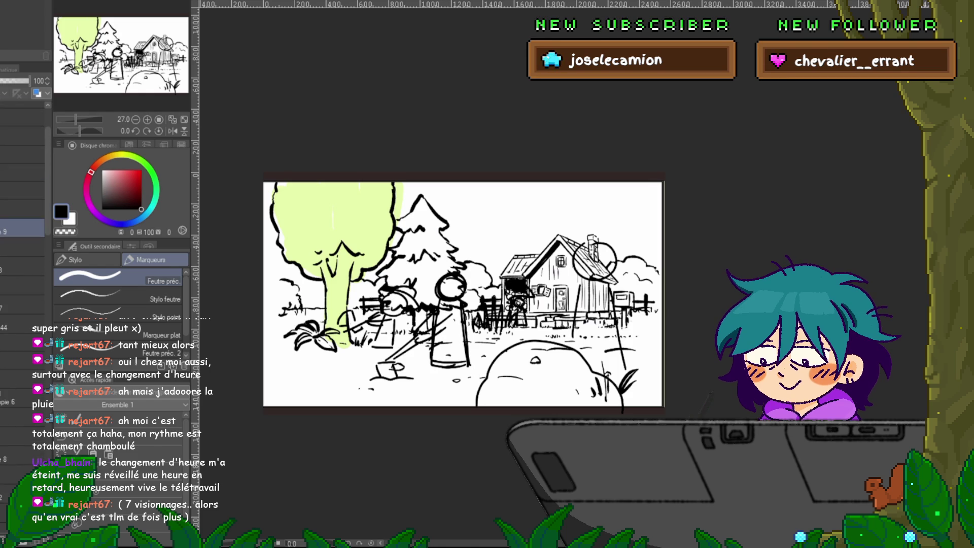
{"action": "key", "text": "ctrl+z"}
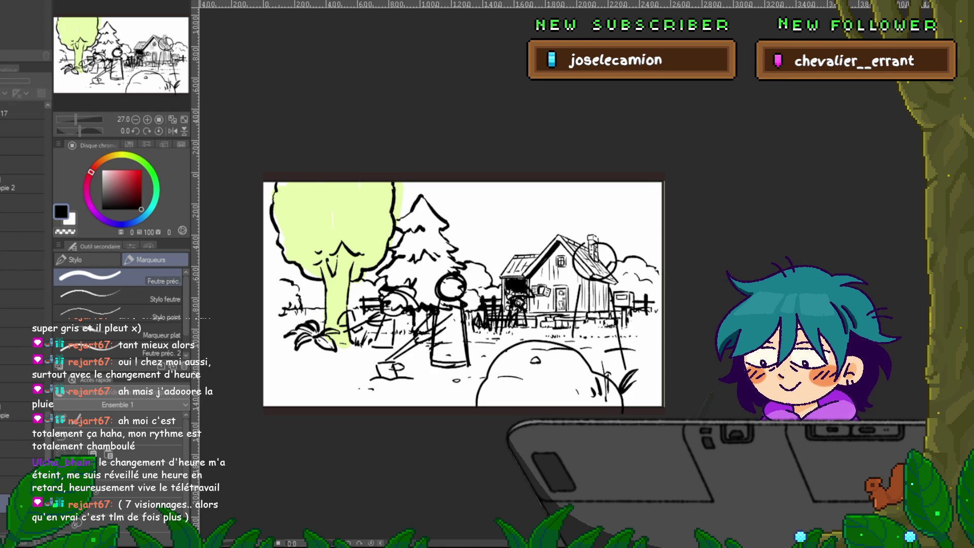
{"action": "key", "text": "ctrl+z"}
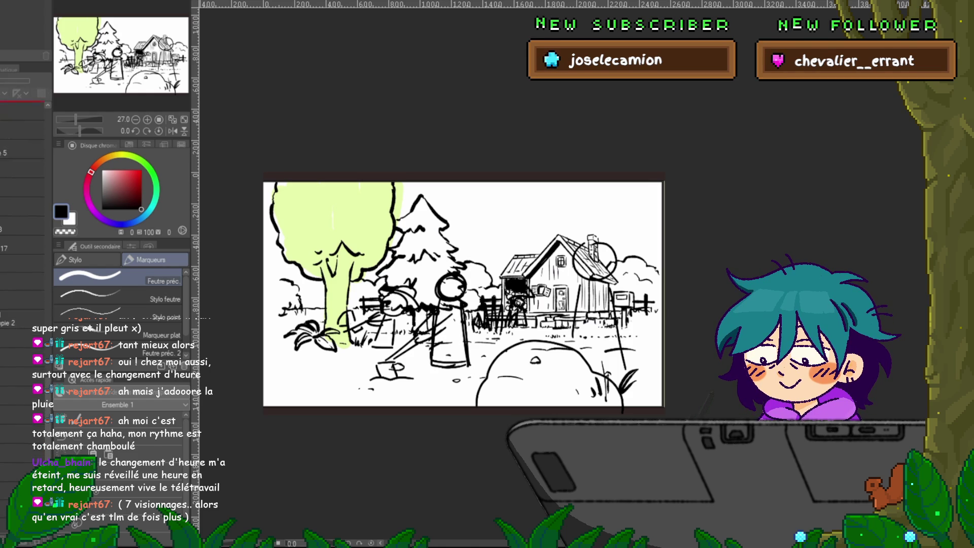
Drag the selected sketch and lineart layers up to the red drop marker in the stack
{"action": "scroll", "coordinate": [21, 254], "scroll_direction": "up", "scroll_amount": 5}
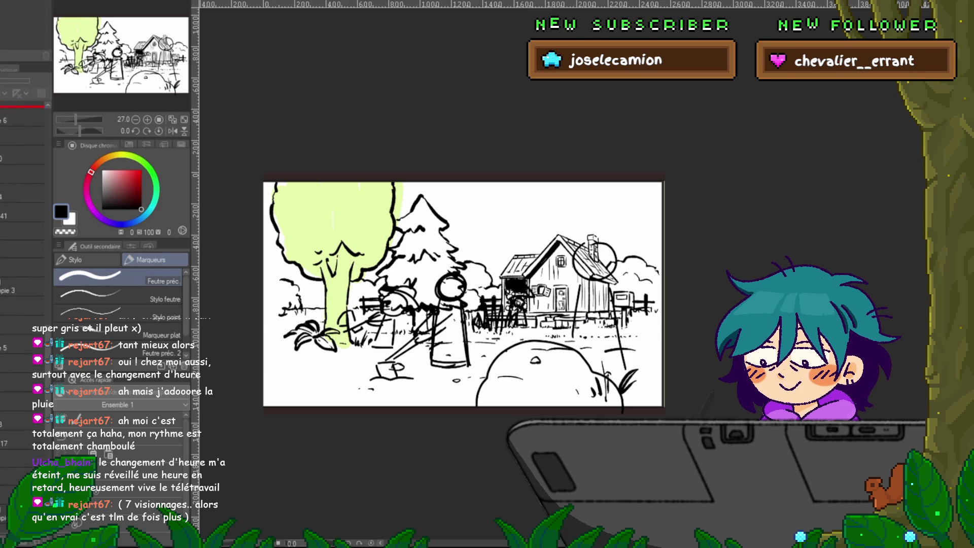
{"action": "scroll", "coordinate": [21, 254], "scroll_direction": "up", "scroll_amount": 5}
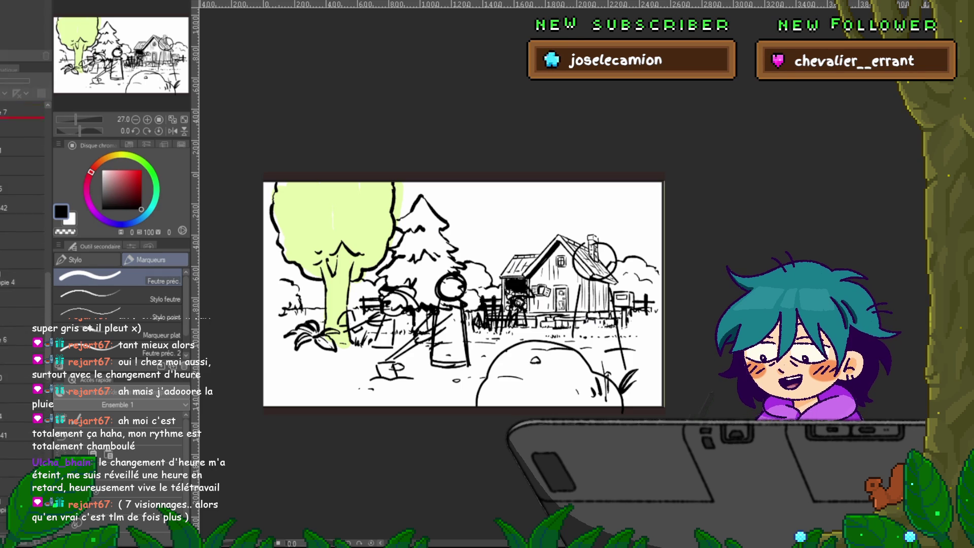
{"action": "scroll", "coordinate": [21, 254], "scroll_direction": "up", "scroll_amount": 5}
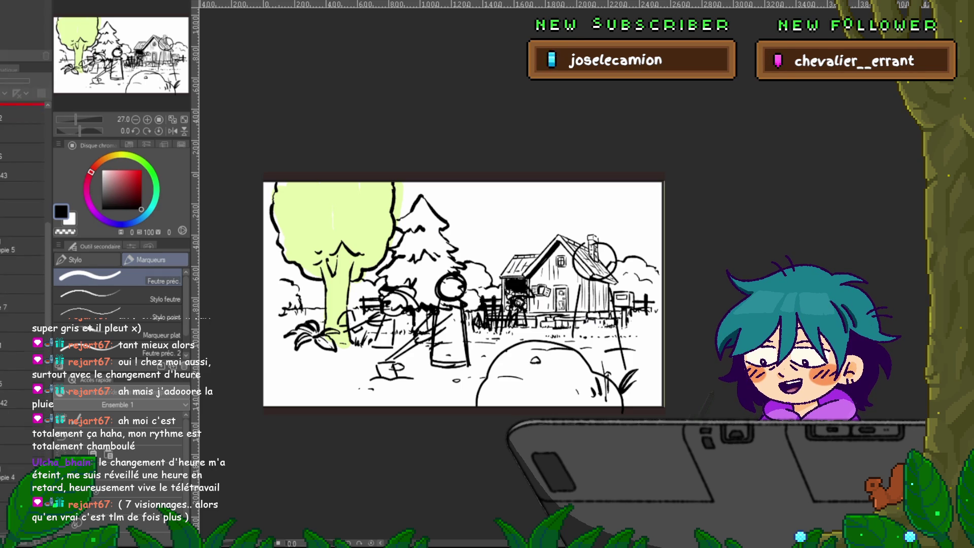
{"action": "scroll", "coordinate": [21, 254], "scroll_direction": "up", "scroll_amount": 5}
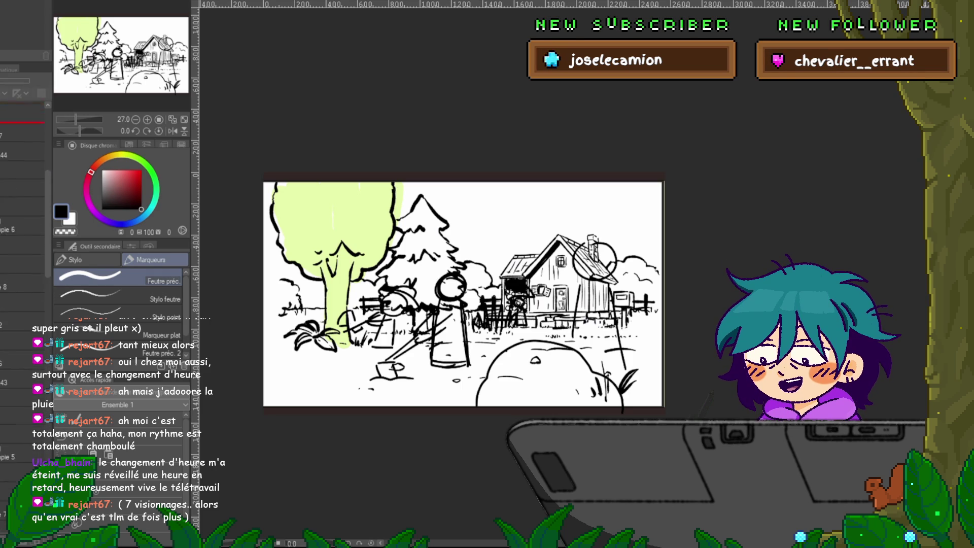
{"action": "scroll", "coordinate": [20, 254], "scroll_direction": "up", "scroll_amount": 5}
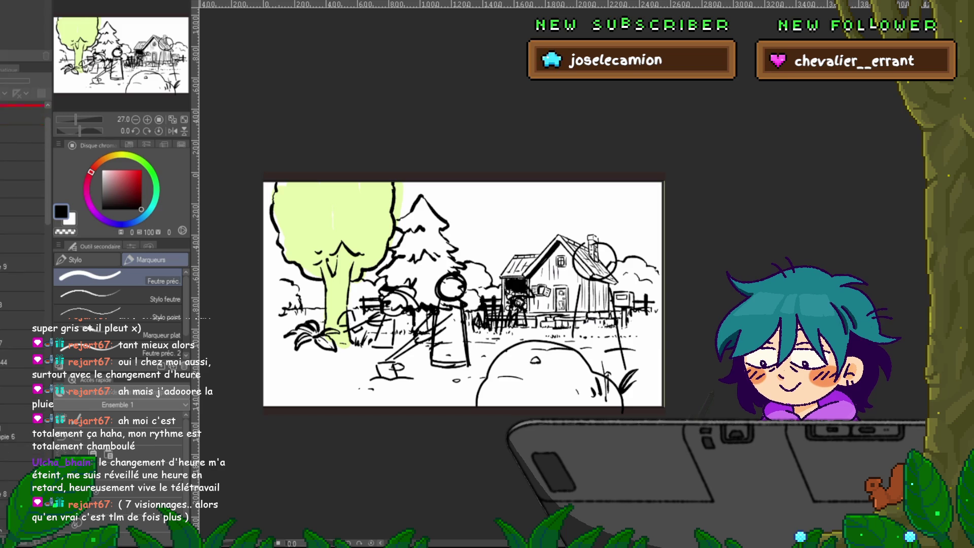
{"action": "scroll", "coordinate": [20, 254], "scroll_direction": "up", "scroll_amount": 1}
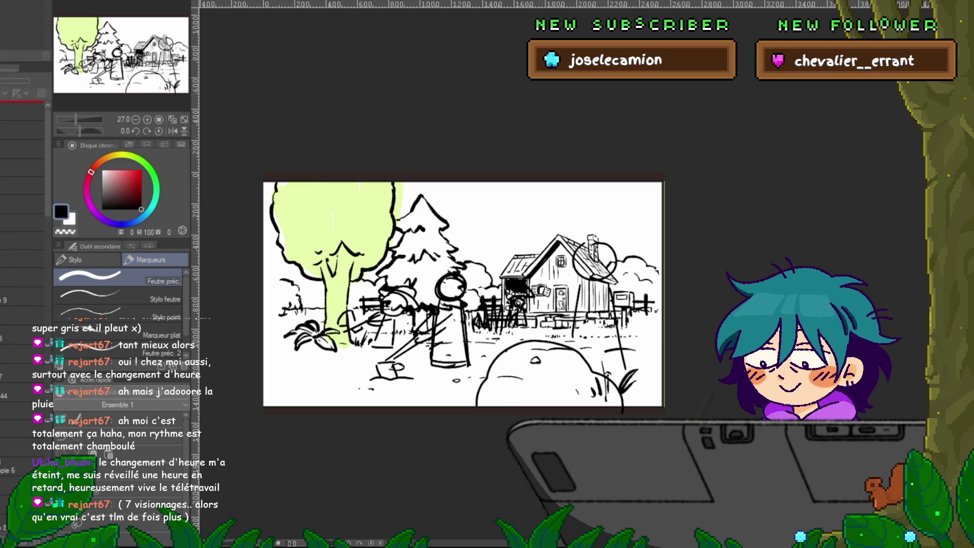
{"action": "left_click_drag", "start_coordinate": [20, 119], "coordinate": [20, 119]}
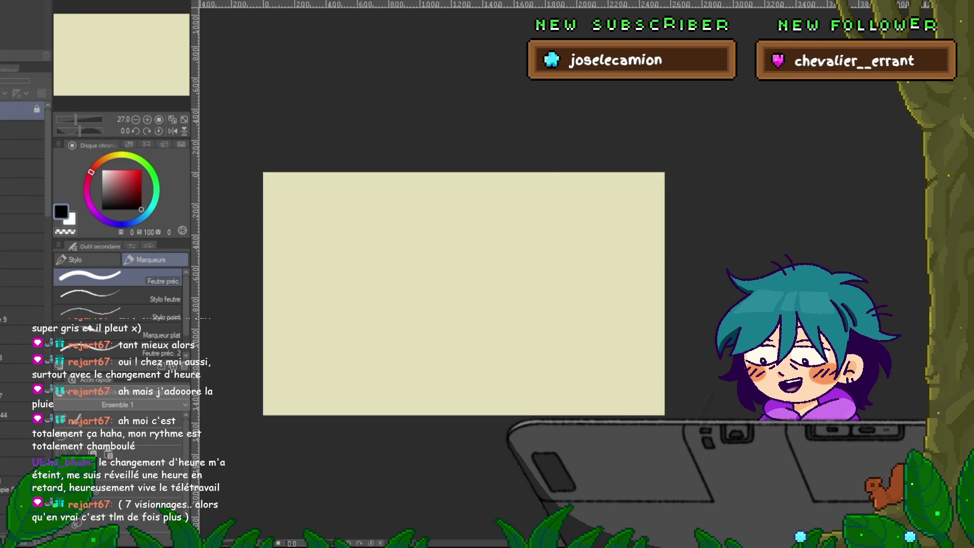
{"action": "key", "text": "ctrl+z"}
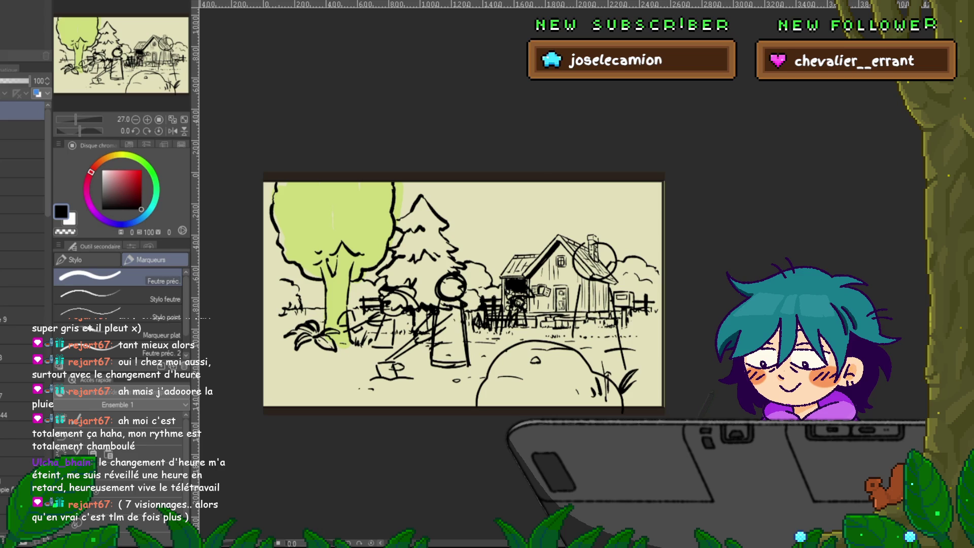
{"action": "left_click", "coordinate": [15, 81]}
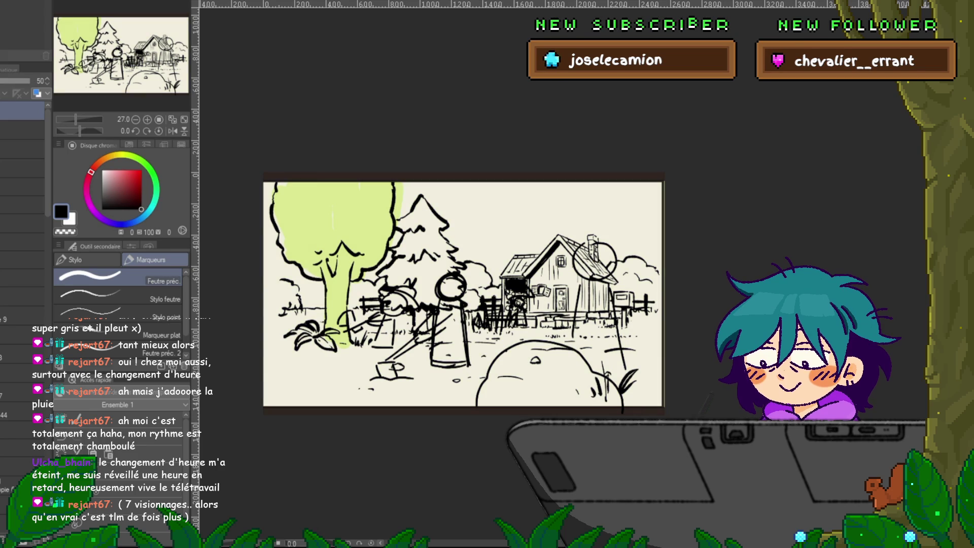
{"action": "left_click", "coordinate": [18, 80]}
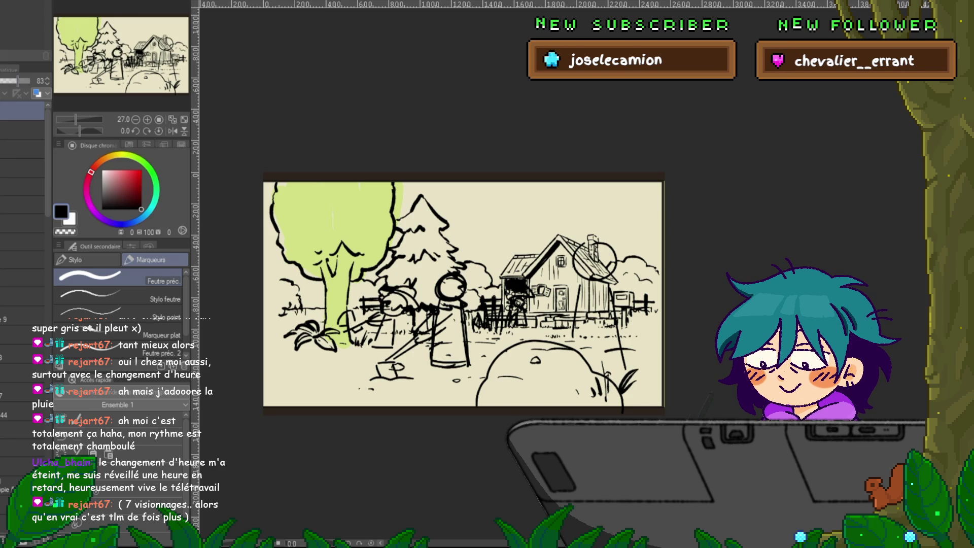
{"action": "left_click", "coordinate": [28, 81]}
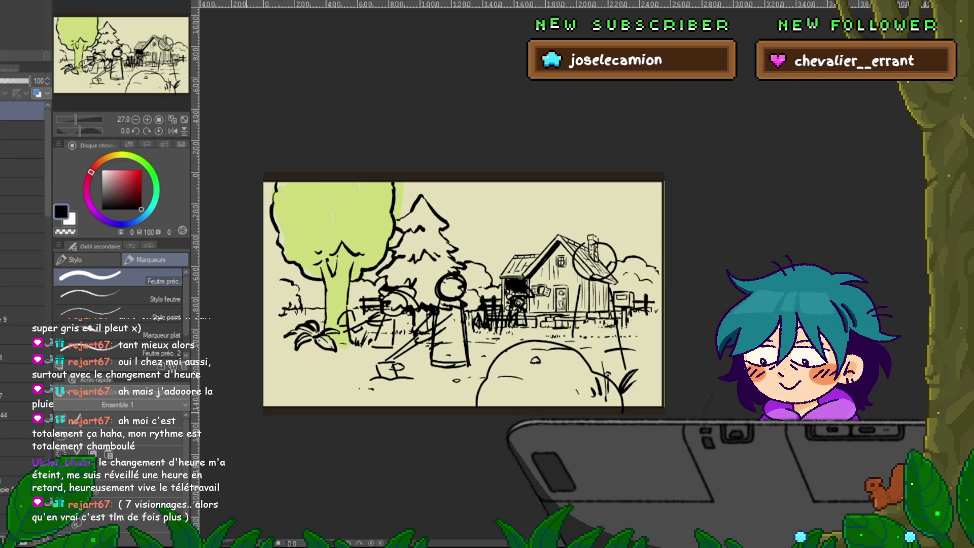
{"action": "left_click", "coordinate": [23, 316]}
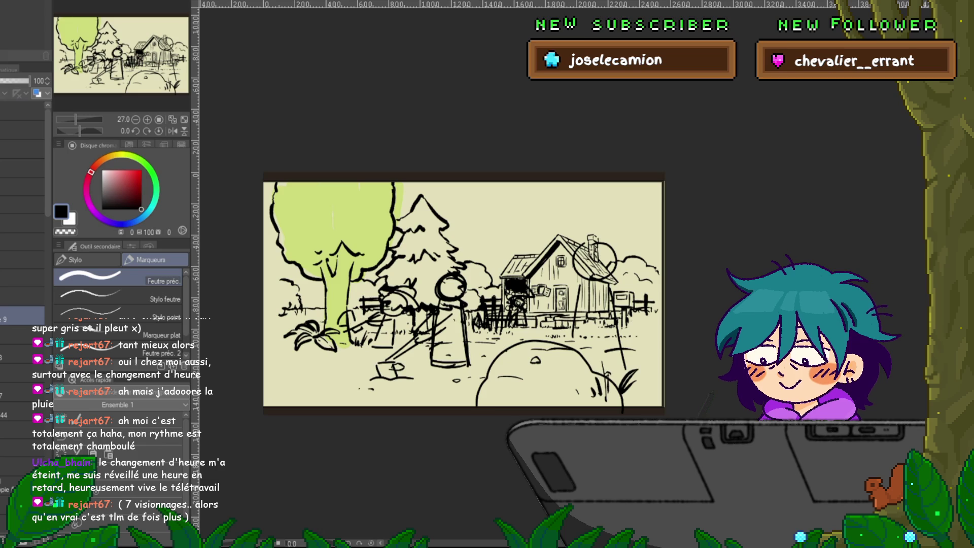
{"action": "left_click", "coordinate": [23, 411]}
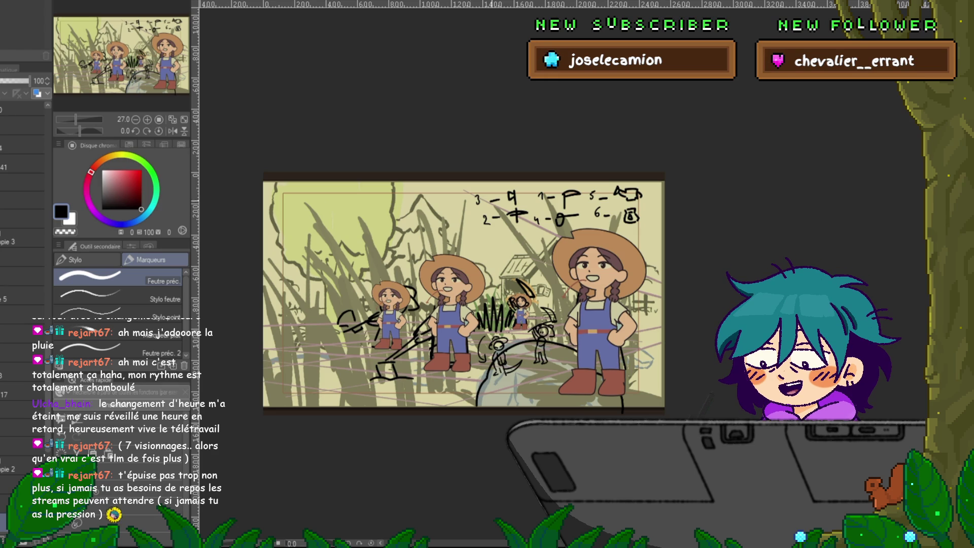
Select the half-opacity layer and flip between the two line-art canvases to compare
{"action": "scroll", "coordinate": [23, 305], "scroll_direction": "down", "scroll_amount": 3}
{"action": "scroll", "coordinate": [23, 304], "scroll_direction": "down", "scroll_amount": 6}
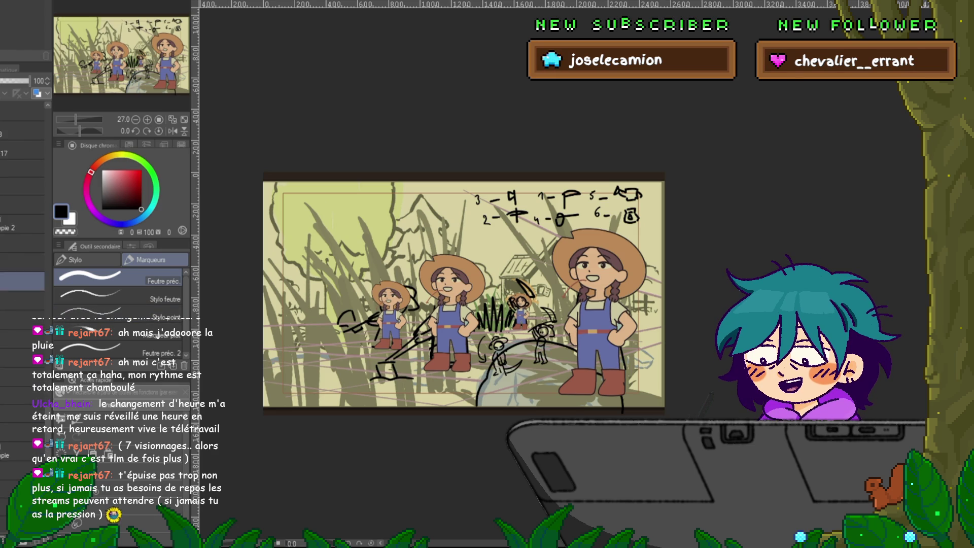
{"action": "left_click", "coordinate": [23, 430]}
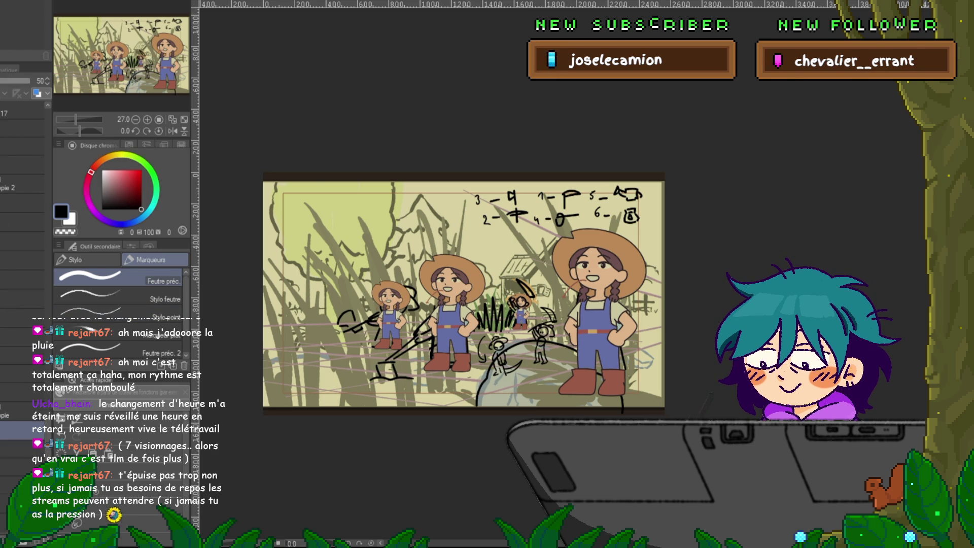
{"action": "scroll", "coordinate": [23, 253], "scroll_direction": "up", "scroll_amount": 3}
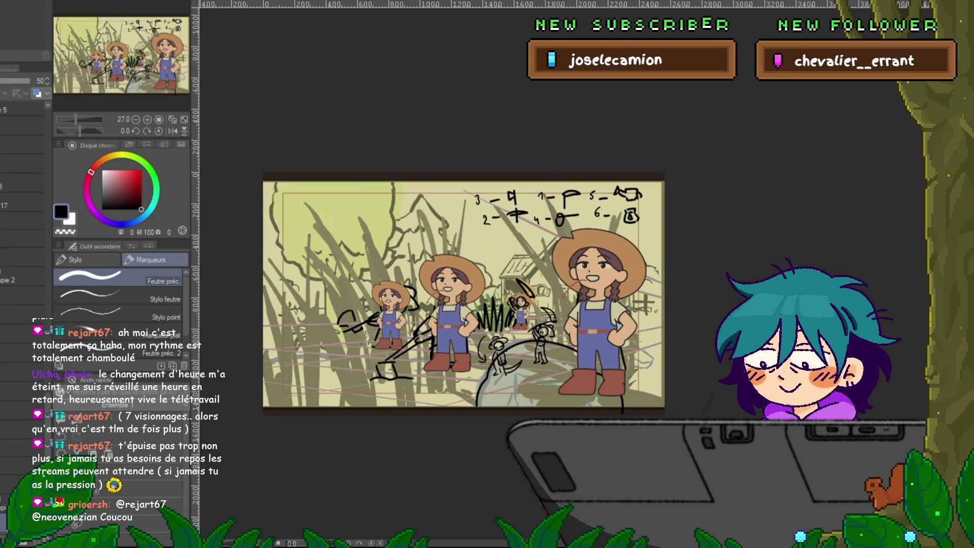
{"action": "key", "text": "ctrl+Tab"}
{"action": "key", "text": "ctrl+Tab"}
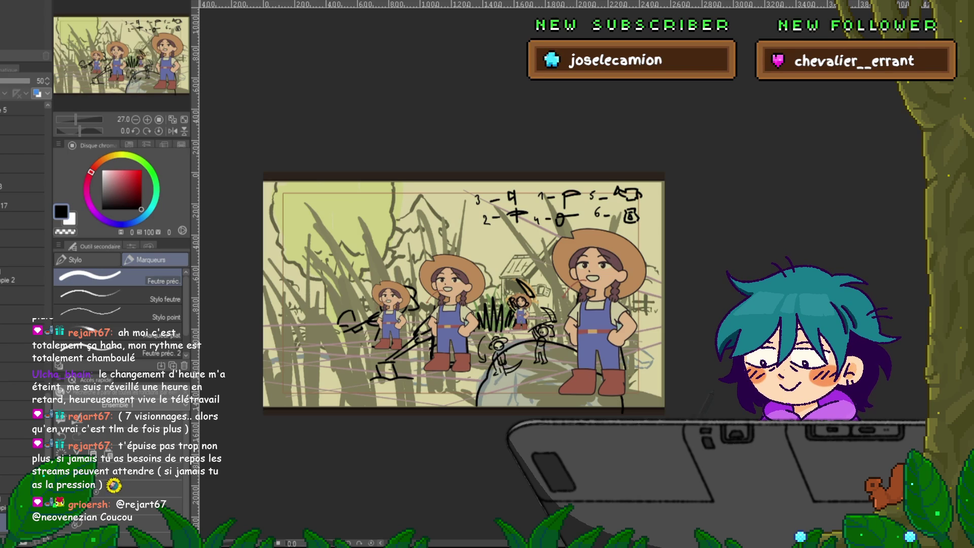
{"action": "key", "text": "ctrl+Tab"}
{"action": "key", "text": "ctrl+Tab"}
{"action": "key", "text": "ctrl+Tab"}
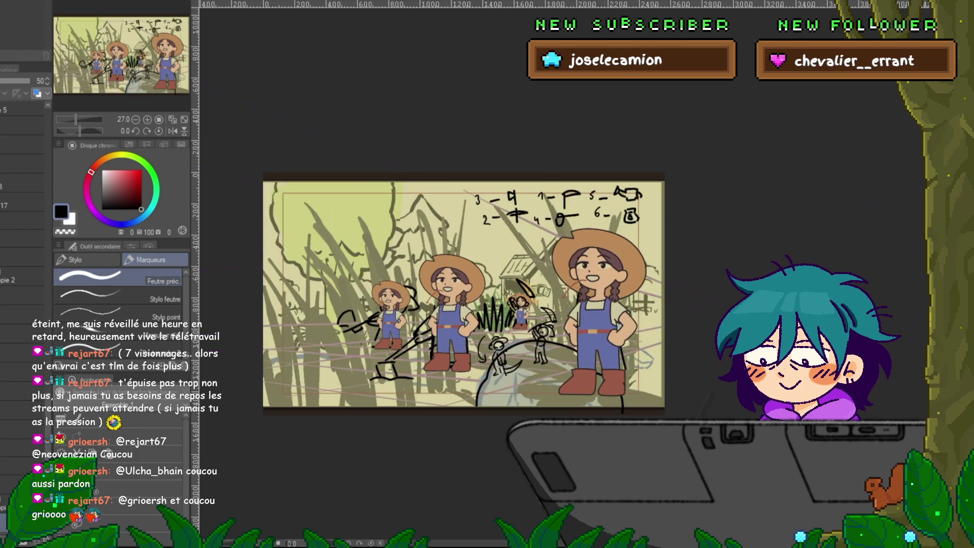
Reveal the tree line art and rock colours, then undo to keep the grass and notes view
{"action": "scroll", "coordinate": [23, 304], "scroll_direction": "down", "scroll_amount": 2}
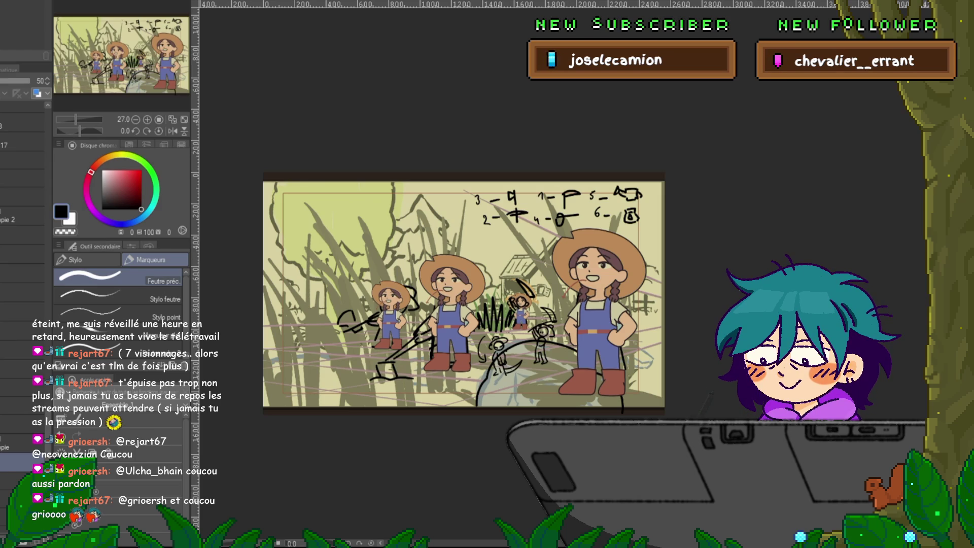
{"action": "left_click", "coordinate": [21, 443]}
{"action": "key", "text": "ctrl+z"}
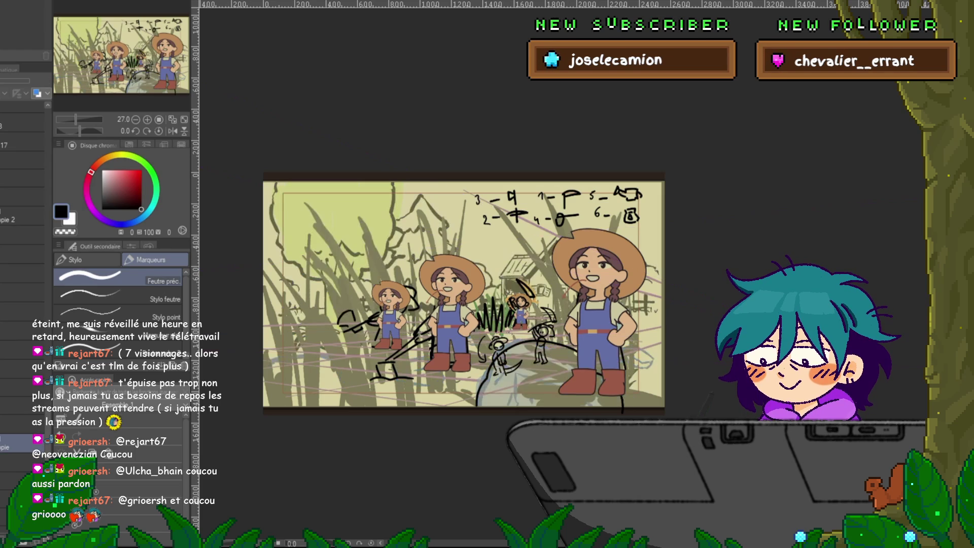
{"action": "scroll", "coordinate": [650, 367], "scroll_direction": "up", "scroll_amount": 1}
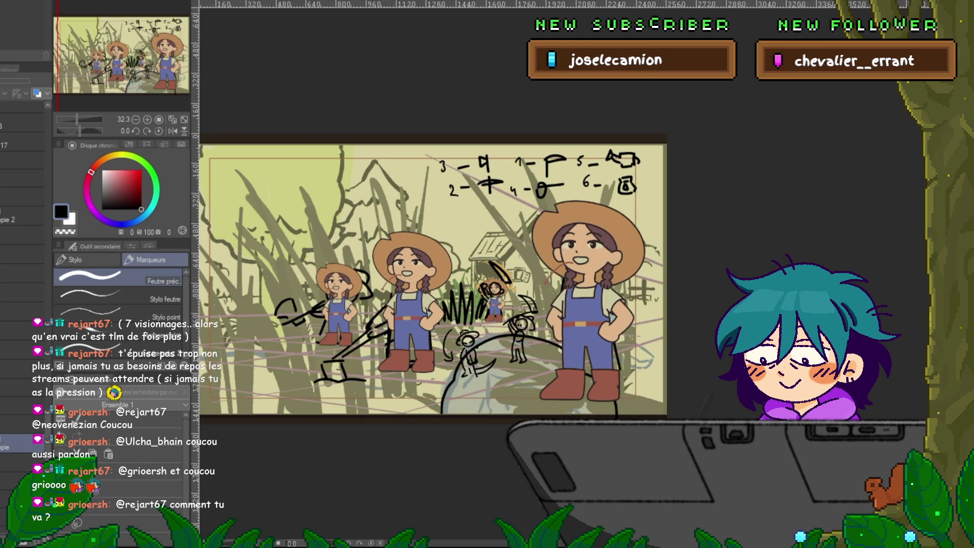
Swap the grass and notes layers for the clean tree-and-rock lineart and colour layers
{"action": "left_click", "coordinate": [21, 387]}
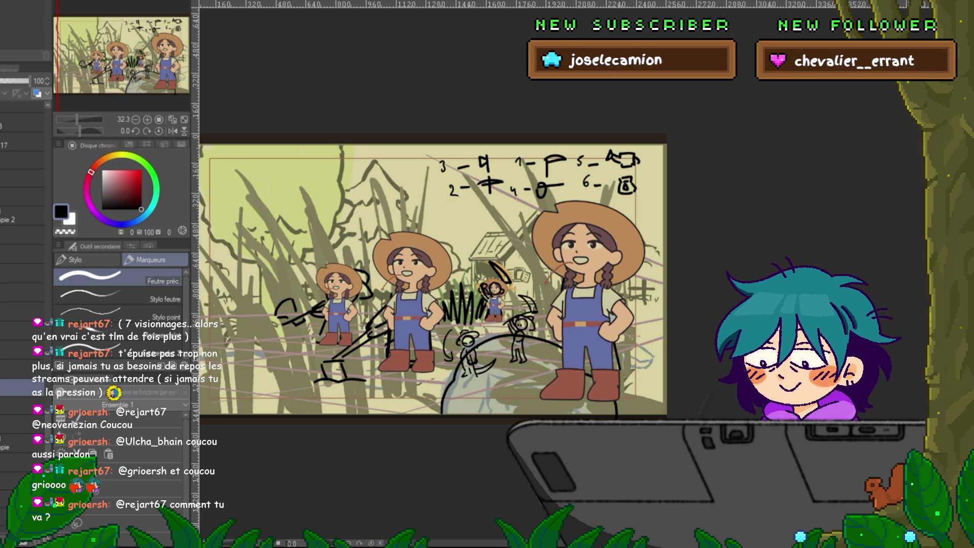
{"action": "left_click", "coordinate": [23, 114]}
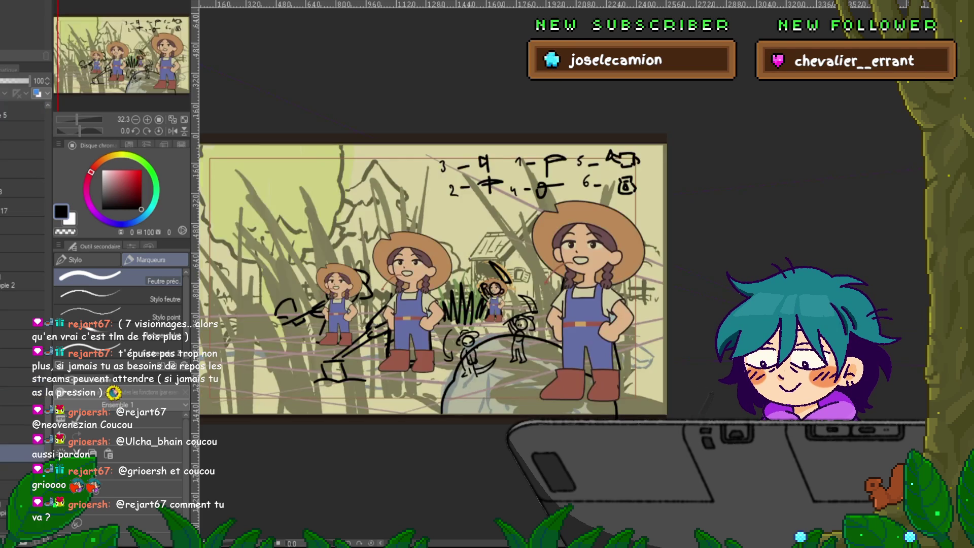
{"action": "scroll", "coordinate": [23, 203], "scroll_direction": "up", "scroll_amount": 3}
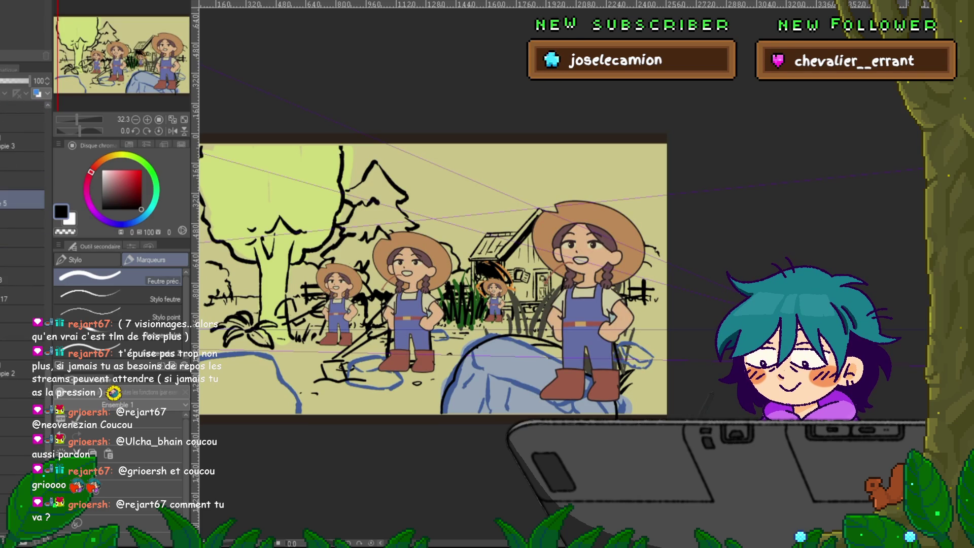
{"action": "scroll", "coordinate": [23, 279], "scroll_direction": "up", "scroll_amount": 5}
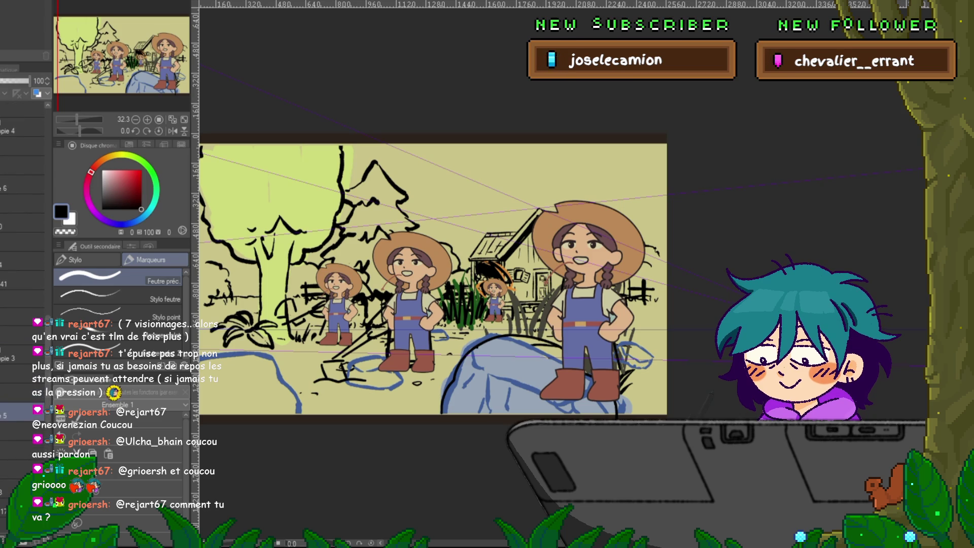
{"action": "left_click", "coordinate": [20, 373]}
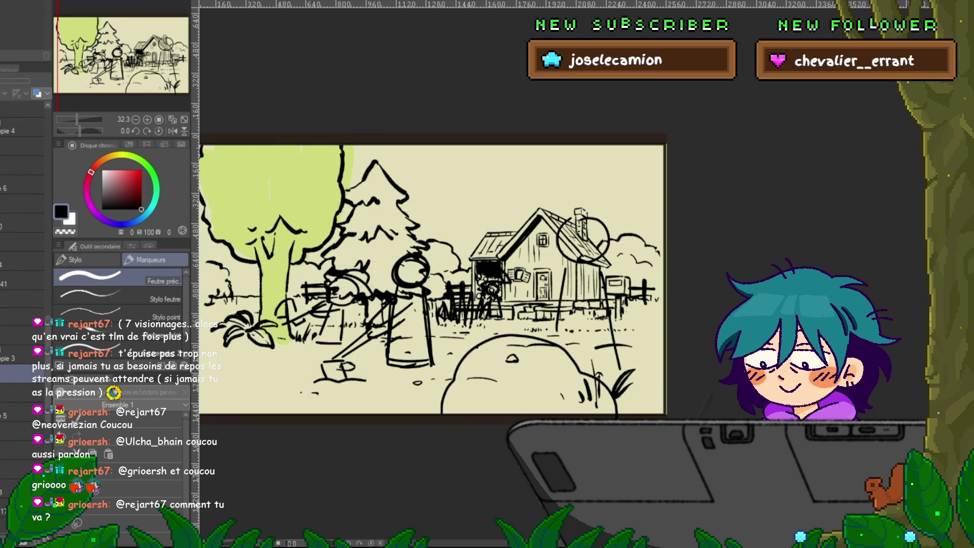
{"action": "left_click", "coordinate": [21, 298]}
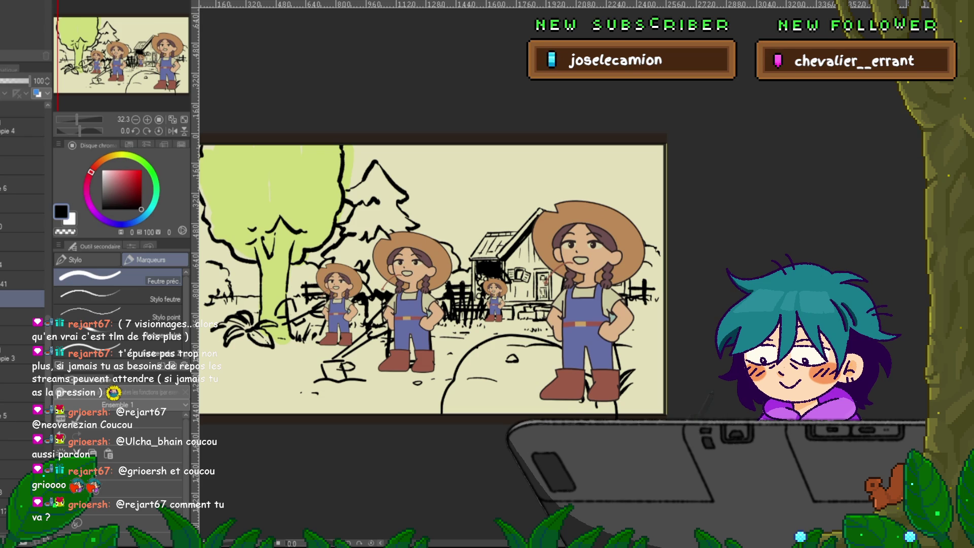
{"action": "left_click", "coordinate": [20, 187]}
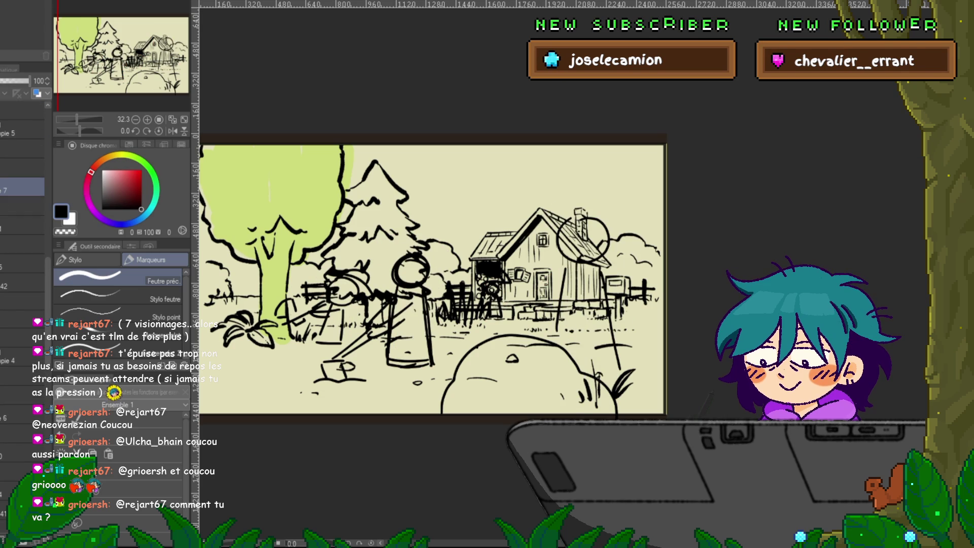
{"action": "scroll", "coordinate": [23, 228], "scroll_direction": "down", "scroll_amount": 1}
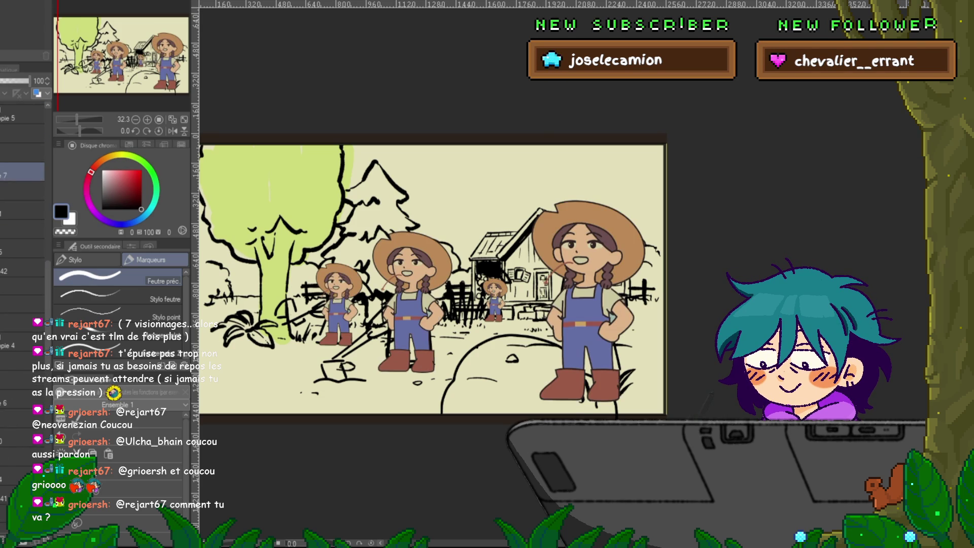
{"action": "left_click", "coordinate": [20, 267]}
{"action": "scroll", "coordinate": [23, 229], "scroll_direction": "down", "scroll_amount": 3}
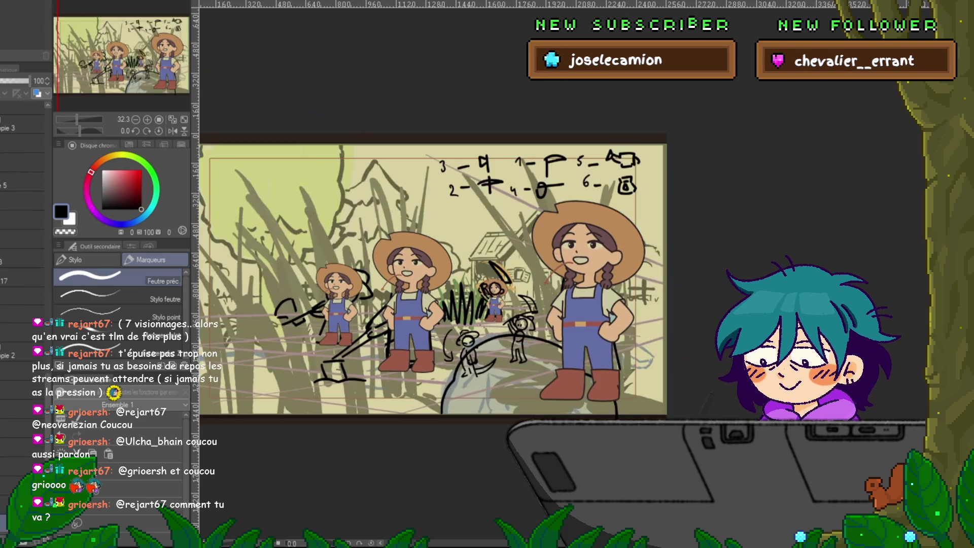
{"action": "left_click", "coordinate": [23, 183]}
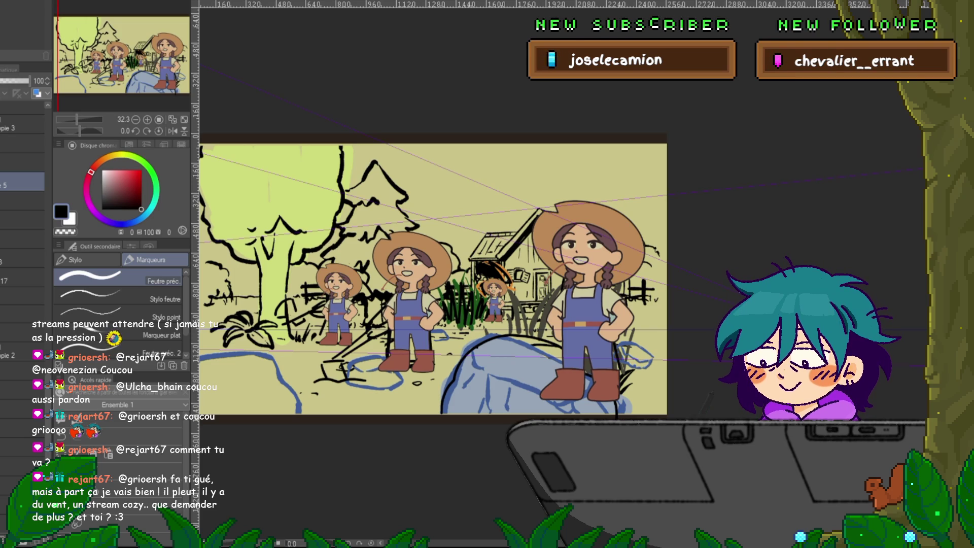
{"action": "left_click_drag", "start_coordinate": [497, 210], "coordinate": [532, 189]}
{"action": "key", "text": "ctrl+z"}
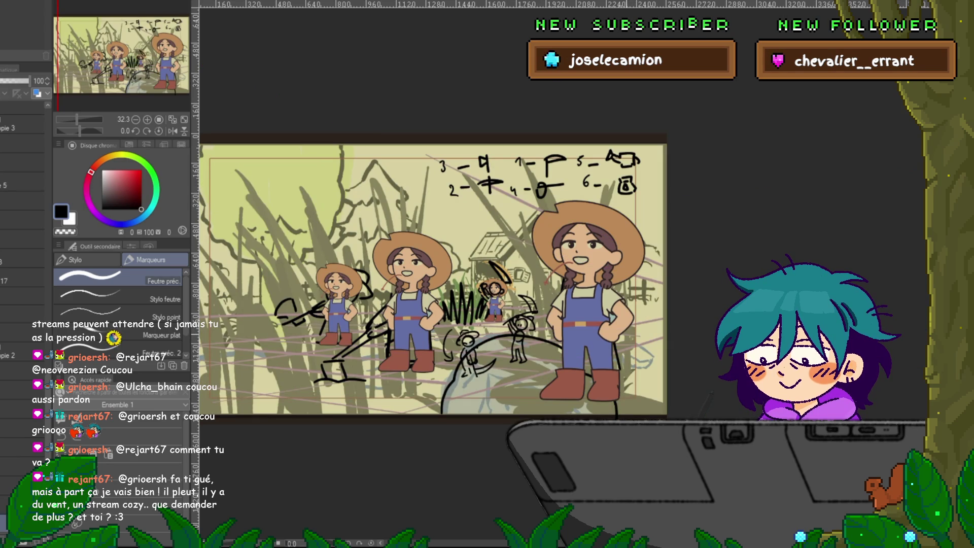
{"action": "key", "text": "ctrl+z"}
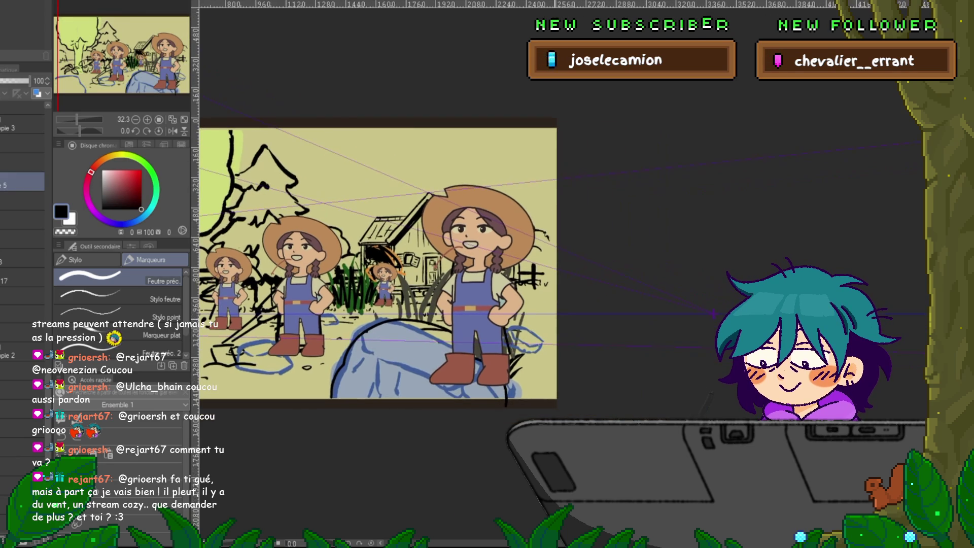
{"action": "left_click_drag", "start_coordinate": [378, 264], "coordinate": [436, 268]}
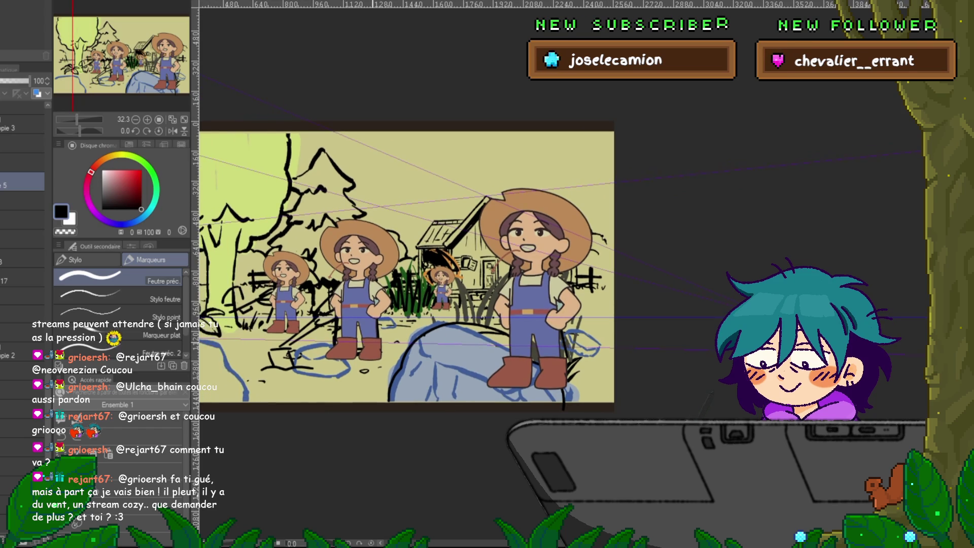
{"action": "left_click", "coordinate": [23, 280]}
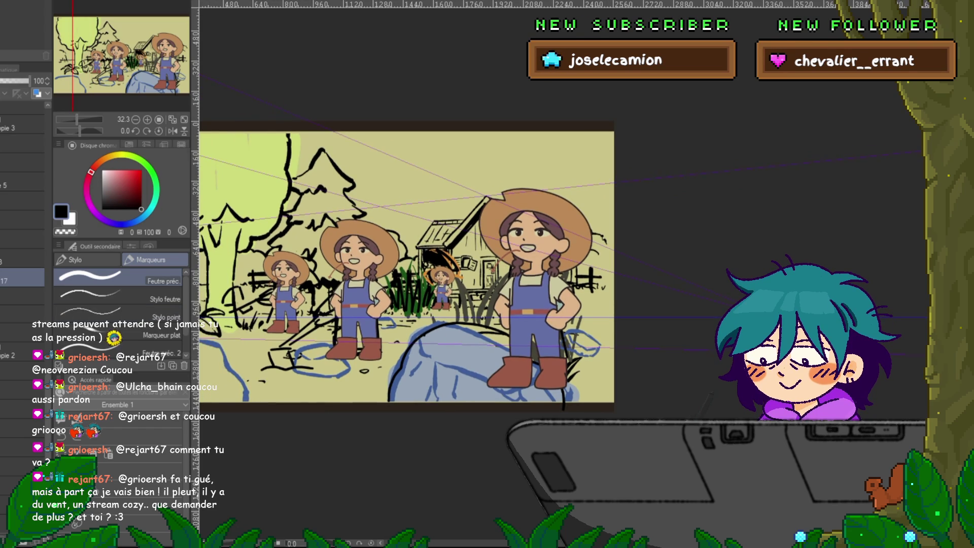
{"action": "left_click", "coordinate": [22, 296]}
{"action": "left_click", "coordinate": [13, 81]}
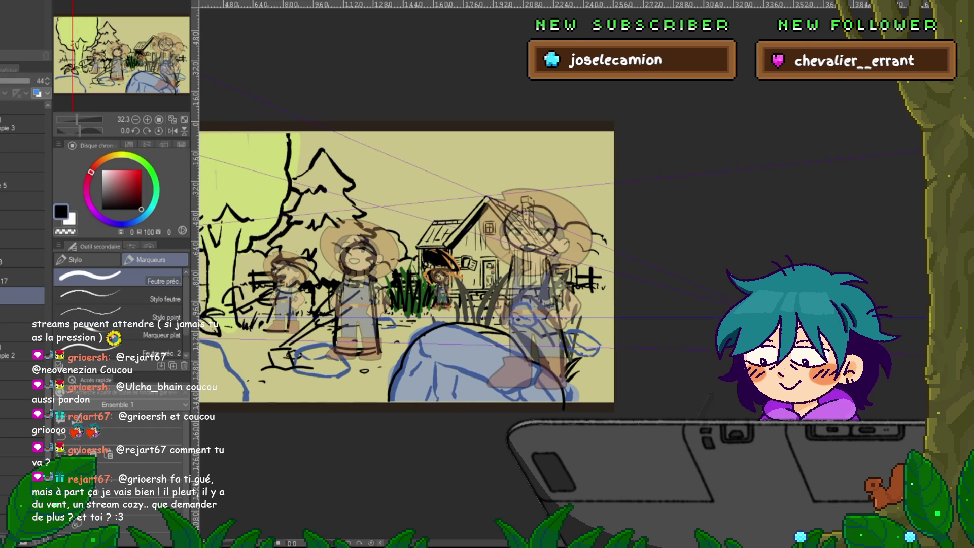
{"action": "left_click_drag", "start_coordinate": [11, 81], "coordinate": [17, 80]}
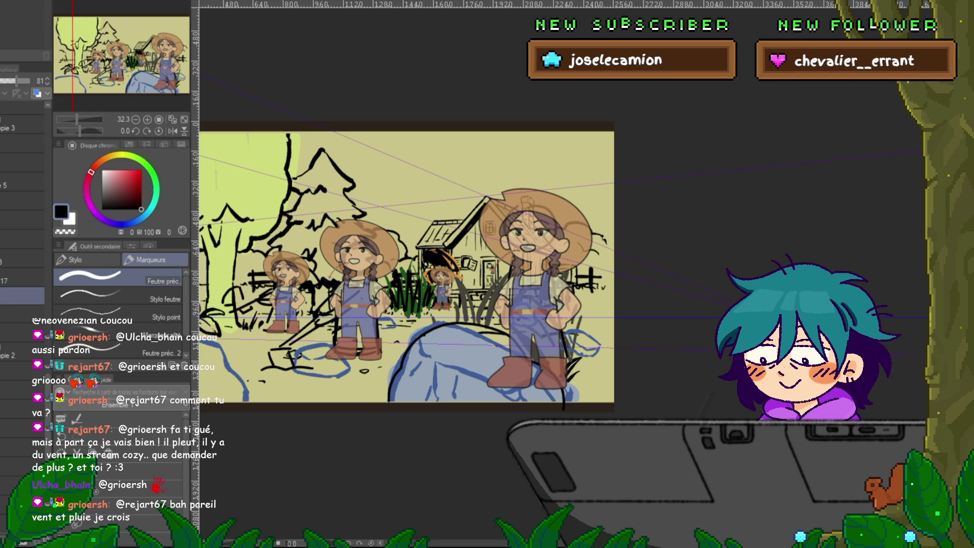
Cycle through the greyscale tree, farm girls and character canvases to the sepia tool-swinging sketch
{"action": "key", "text": "ctrl+Tab"}
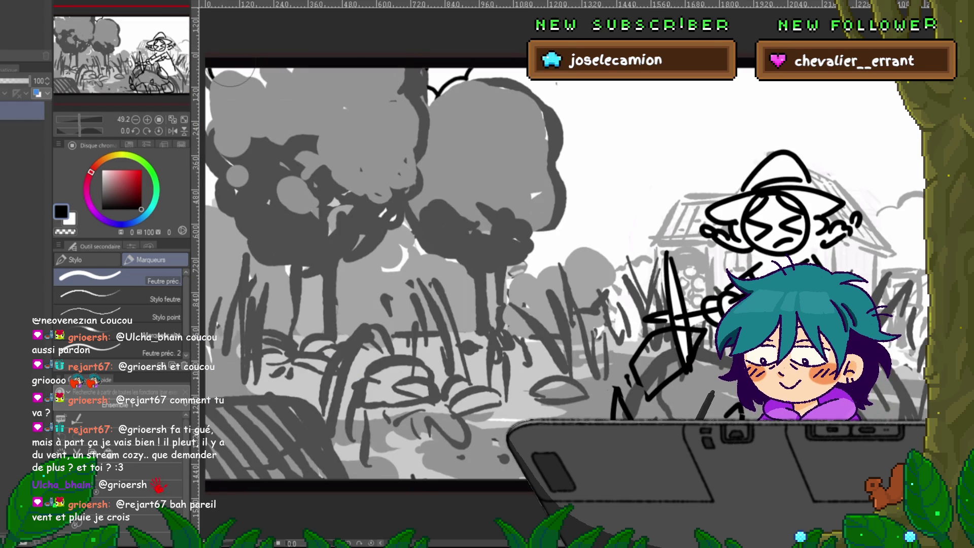
{"action": "key", "text": "ctrl+minus"}
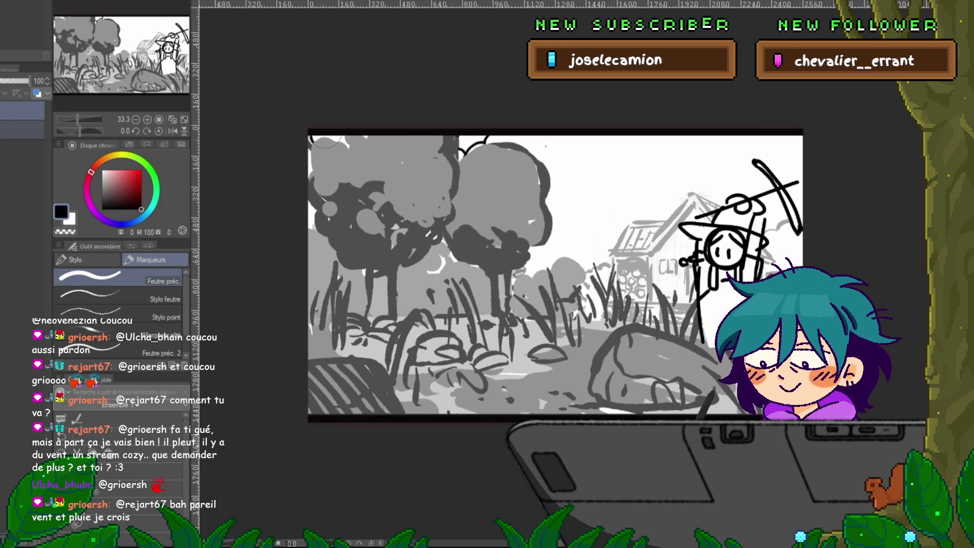
{"action": "key", "text": "ctrl+Tab"}
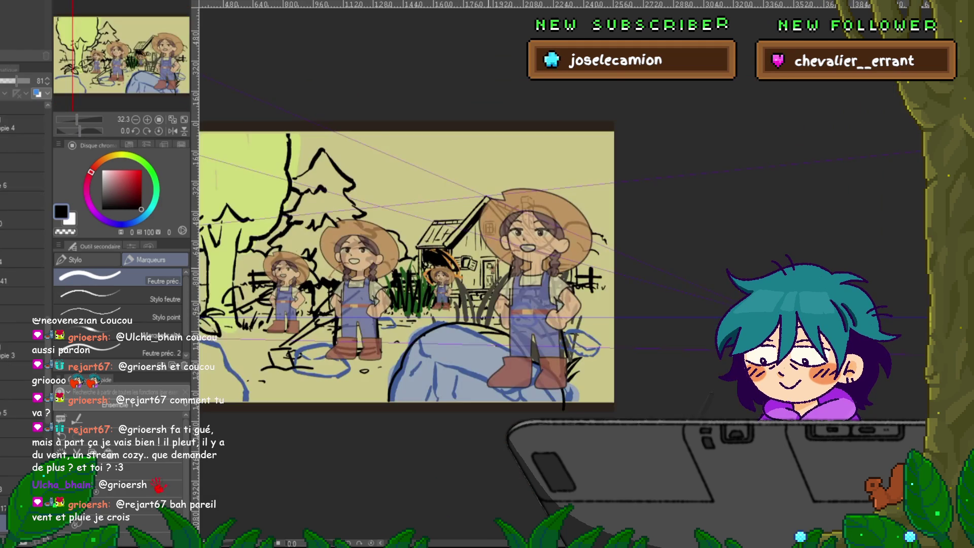
{"action": "scroll", "coordinate": [23, 305], "scroll_direction": "down", "scroll_amount": 3}
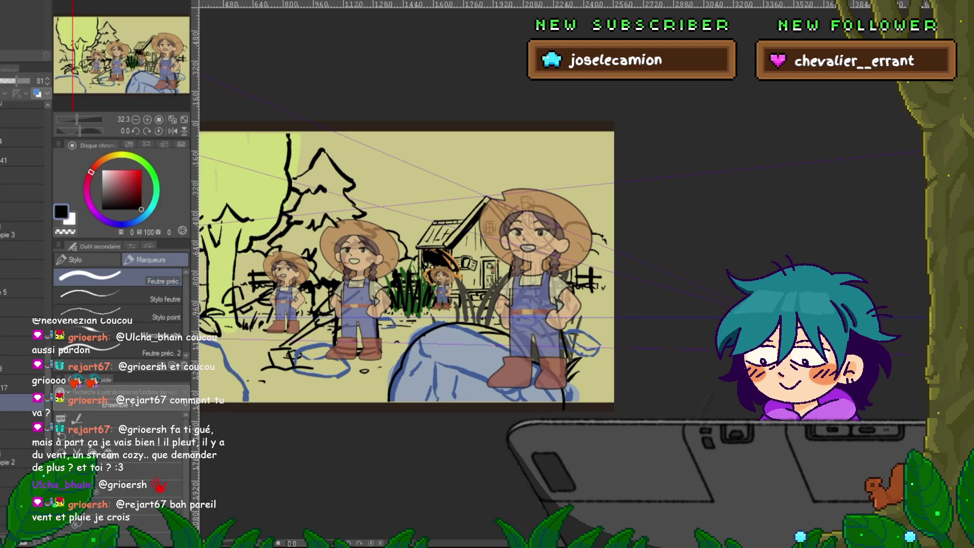
{"action": "key", "text": "ctrl+Tab"}
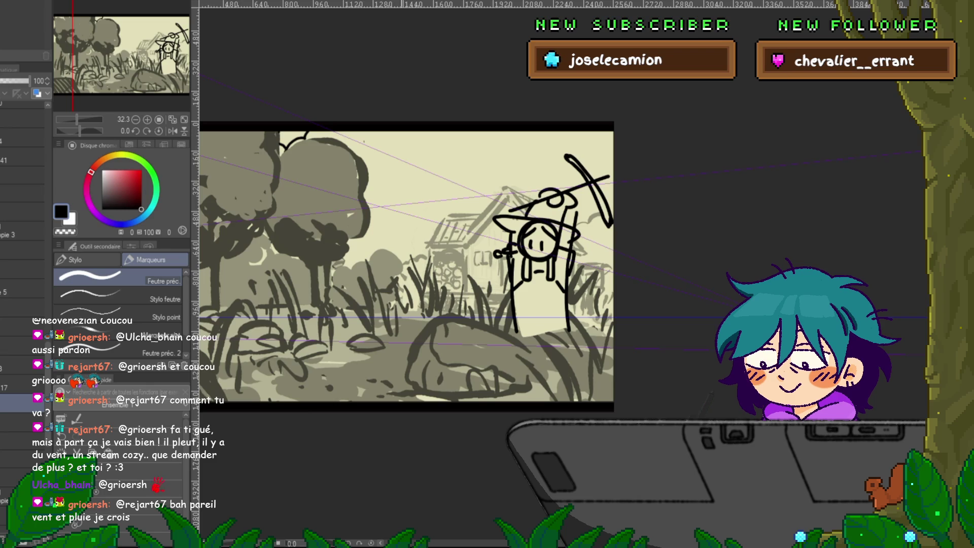
{"action": "key", "text": "ctrl+Tab"}
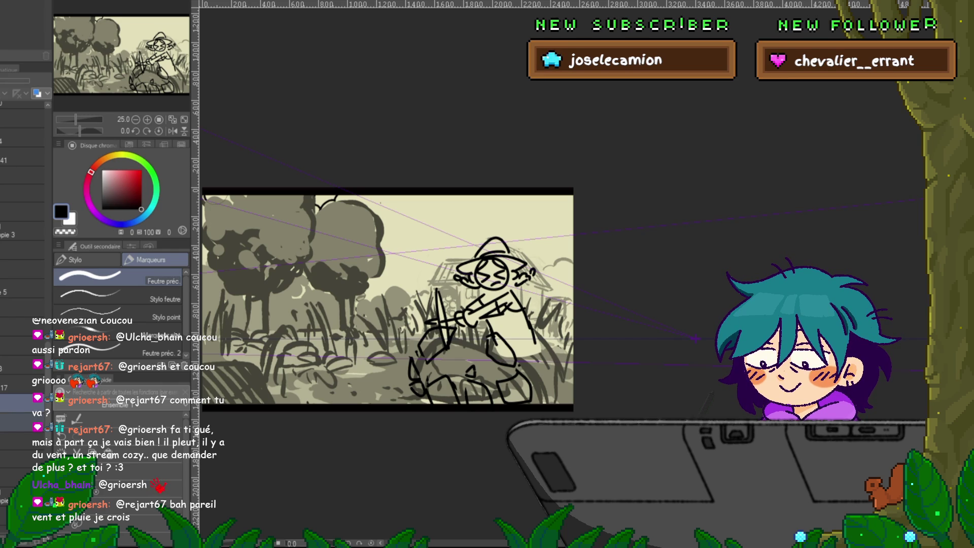
Show the coloured farm girls lineup over the sketch and transform it leftward
{"action": "scroll", "coordinate": [23, 253], "scroll_direction": "down", "scroll_amount": 2}
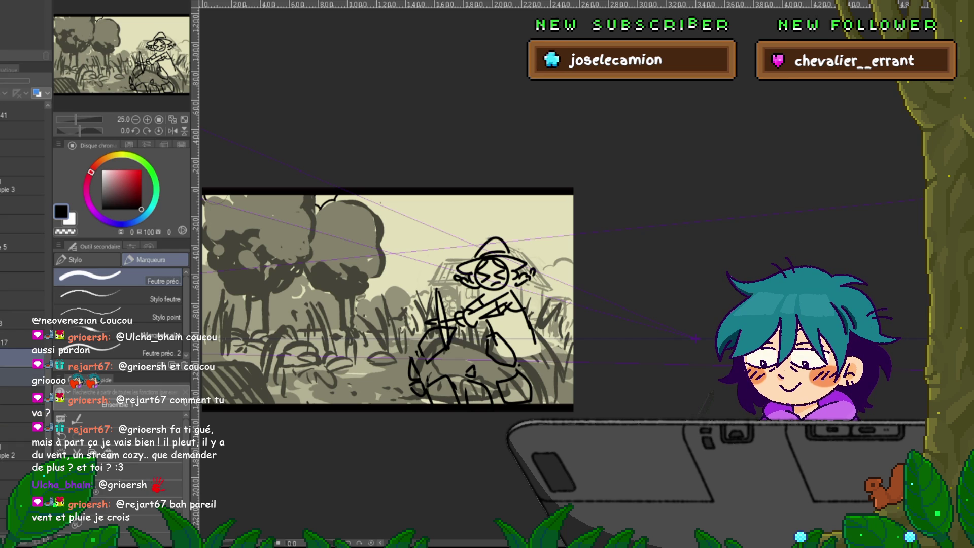
{"action": "left_click", "coordinate": [20, 395]}
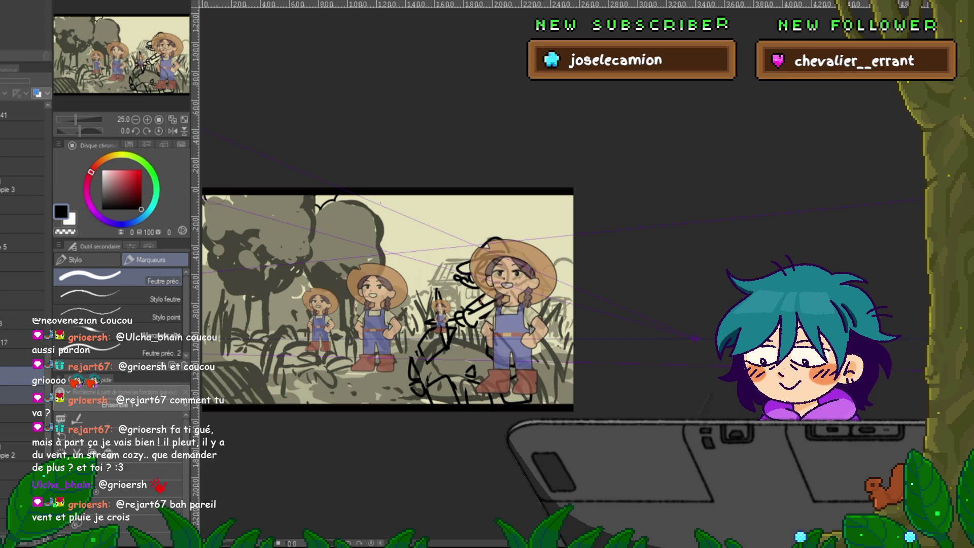
{"action": "key", "text": "ctrl+t"}
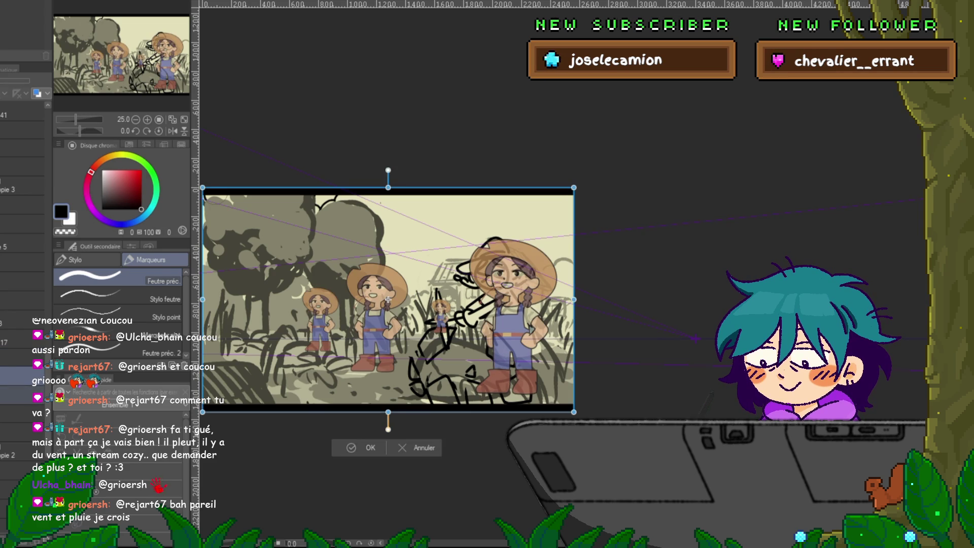
{"action": "left_click_drag", "start_coordinate": [388, 300], "coordinate": [295, 299]}
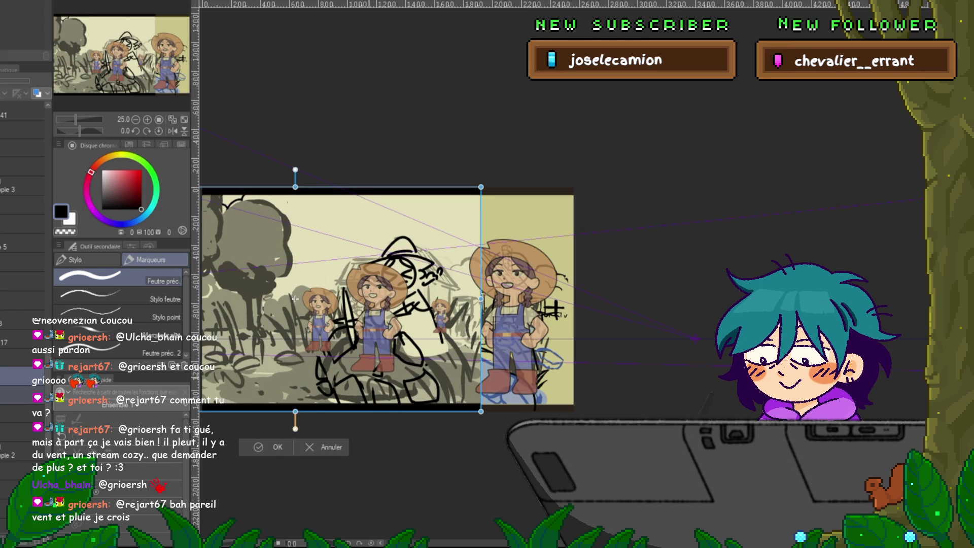
{"action": "key", "text": "Return"}
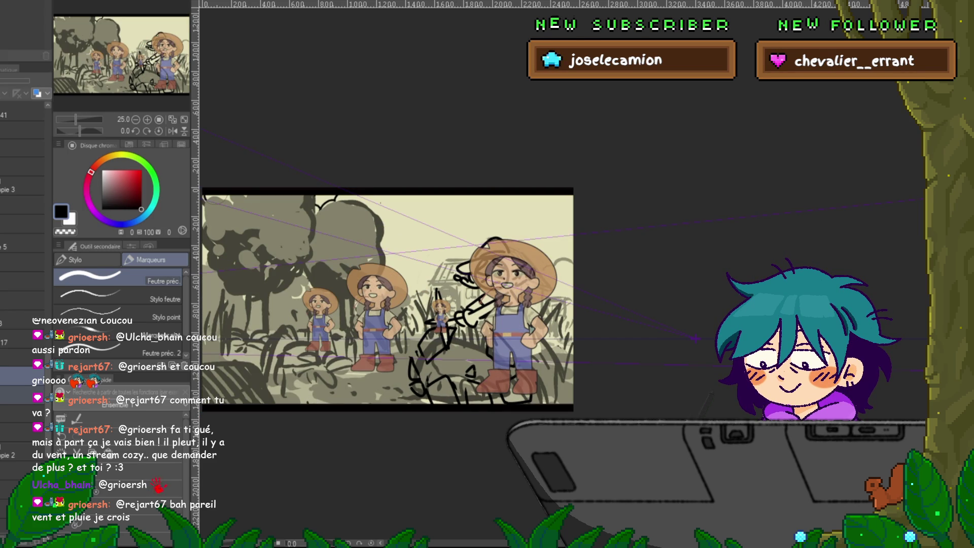
{"action": "key", "text": "ctrl+t"}
{"action": "mouse_move", "coordinate": [388, 299]}
{"action": "left_mouse_down"}
{"action": "mouse_move", "coordinate": [212, 299]}
{"action": "mouse_move", "coordinate": [296, 299]}
{"action": "left_mouse_up"}
{"action": "key", "text": "Return"}
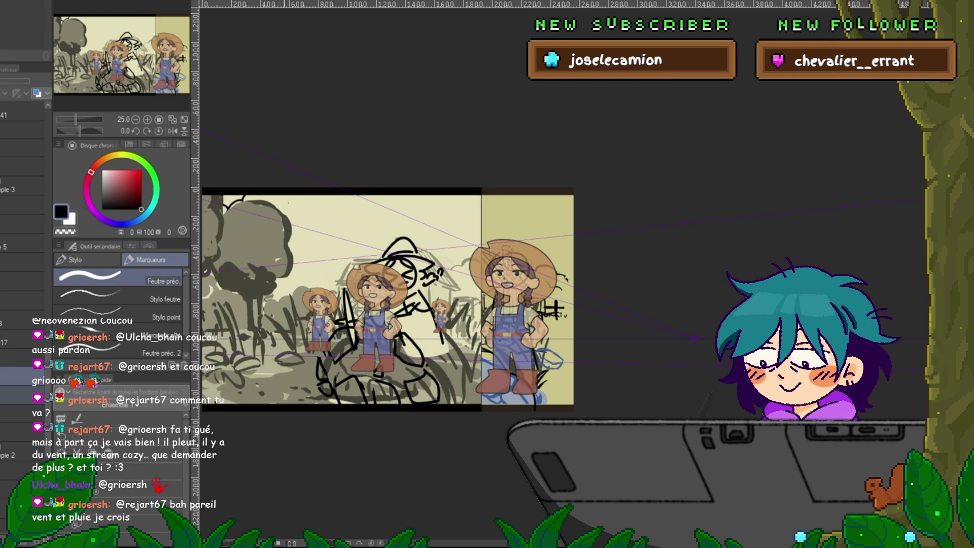
Hide the two small and middle farm girls, leaving the tallest girl beside the sketch
{"action": "left_click", "coordinate": [23, 319]}
{"action": "left_click", "coordinate": [23, 414]}
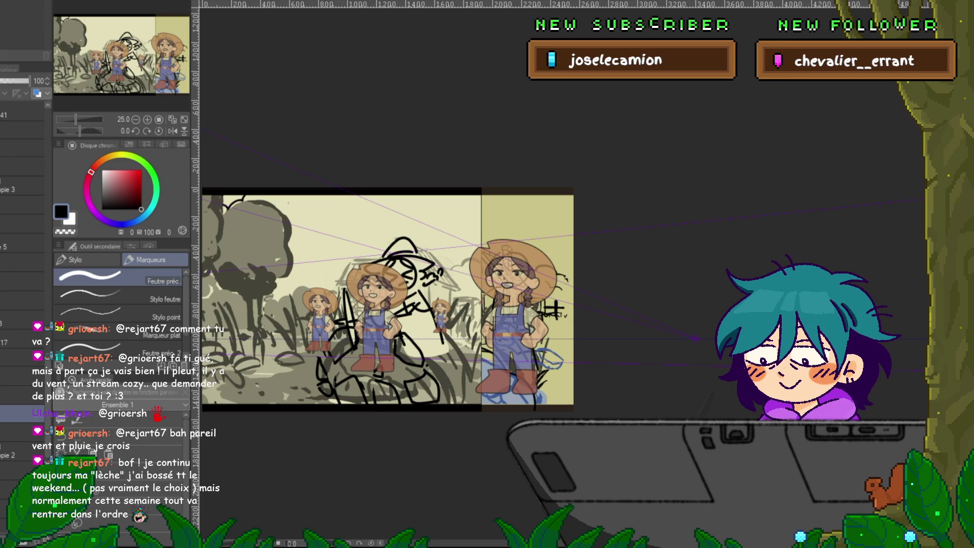
{"action": "left_click", "coordinate": [9, 490]}
{"action": "left_click", "coordinate": [5, 418]}
{"action": "left_click", "coordinate": [5, 418]}
{"action": "left_click", "coordinate": [5, 418]}
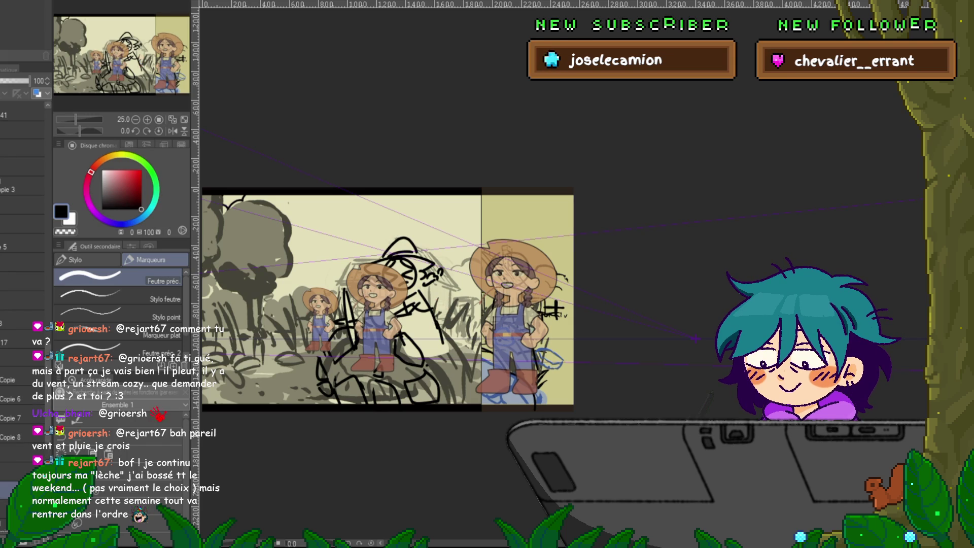
{"action": "left_click", "coordinate": [5, 438]}
{"action": "left_click", "coordinate": [5, 399]}
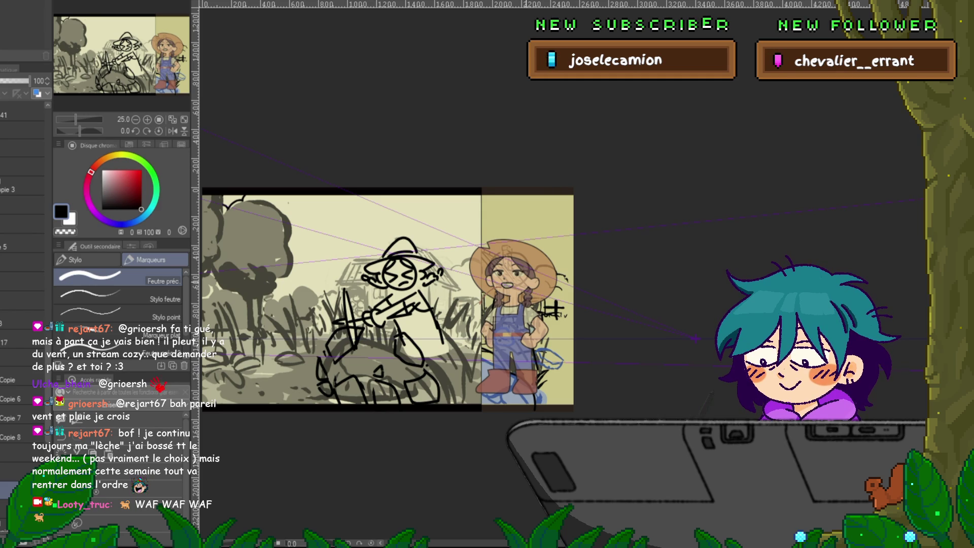
{"action": "left_click_drag", "start_coordinate": [388, 300], "coordinate": [403, 305]}
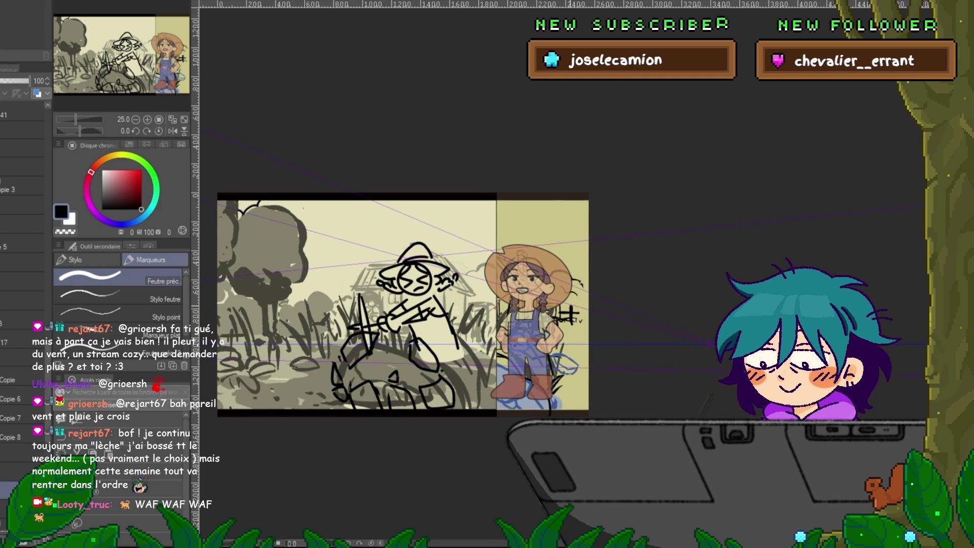
{"action": "scroll", "coordinate": [554, 326], "scroll_direction": "up", "scroll_amount": 1}
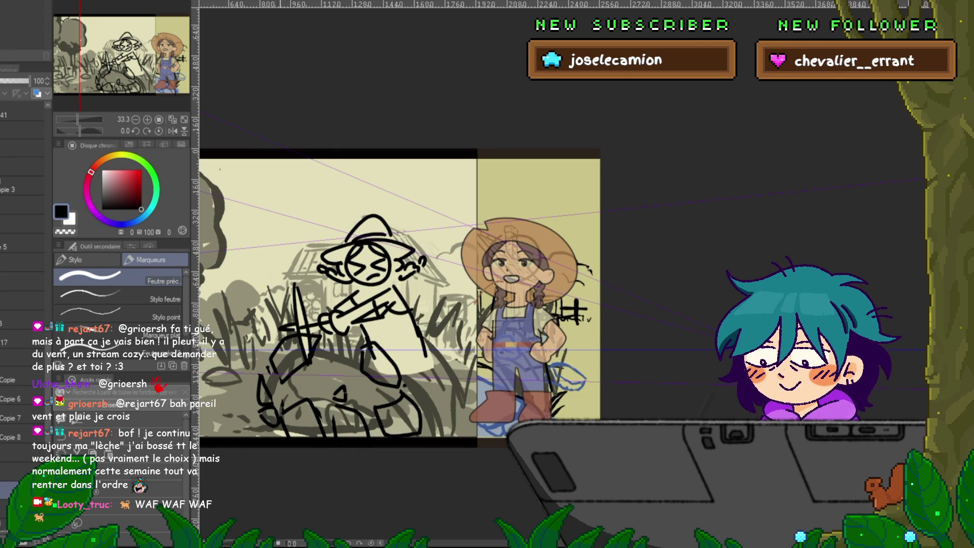
{"action": "scroll", "coordinate": [23, 355], "scroll_direction": "down", "scroll_amount": 4}
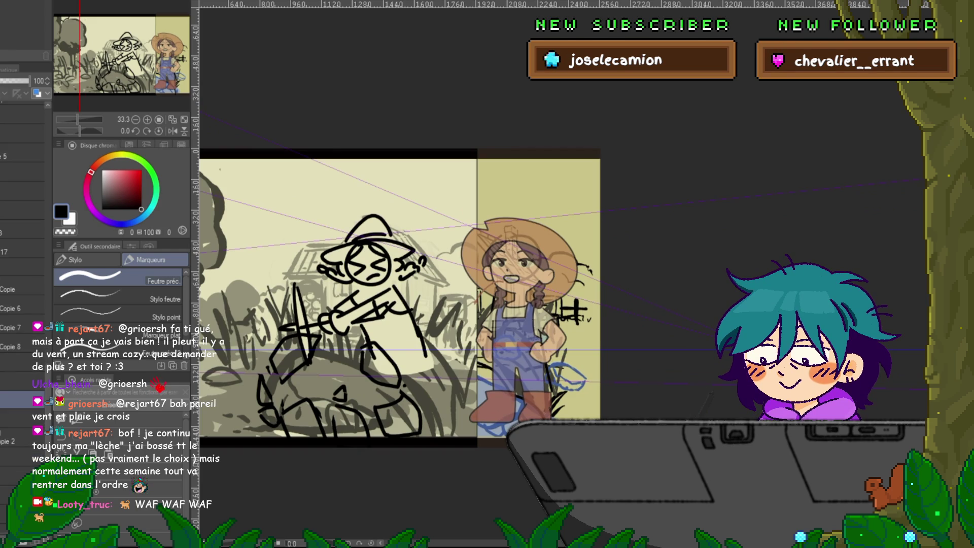
Return to the tall-grass scene, select the stick-figure sketch layer and zoom onto the small figures
{"action": "key", "text": "ctrl+Tab"}
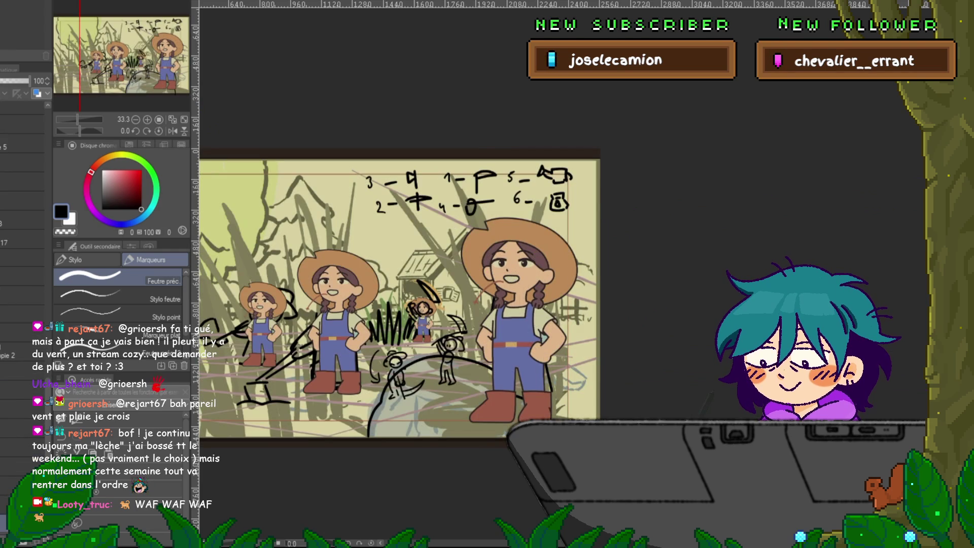
{"action": "scroll", "coordinate": [23, 304], "scroll_direction": "down", "scroll_amount": 5}
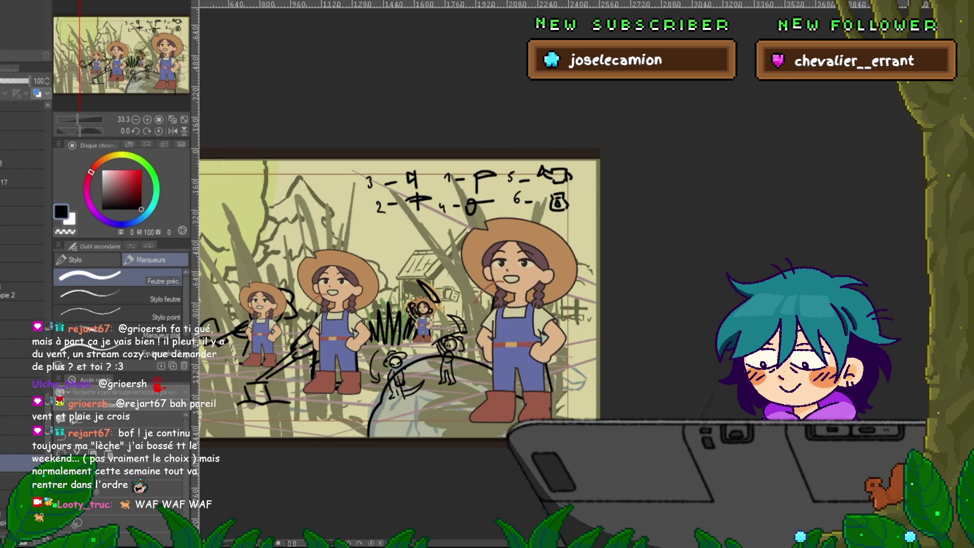
{"action": "scroll", "coordinate": [406, 350], "scroll_direction": "up", "scroll_amount": 2}
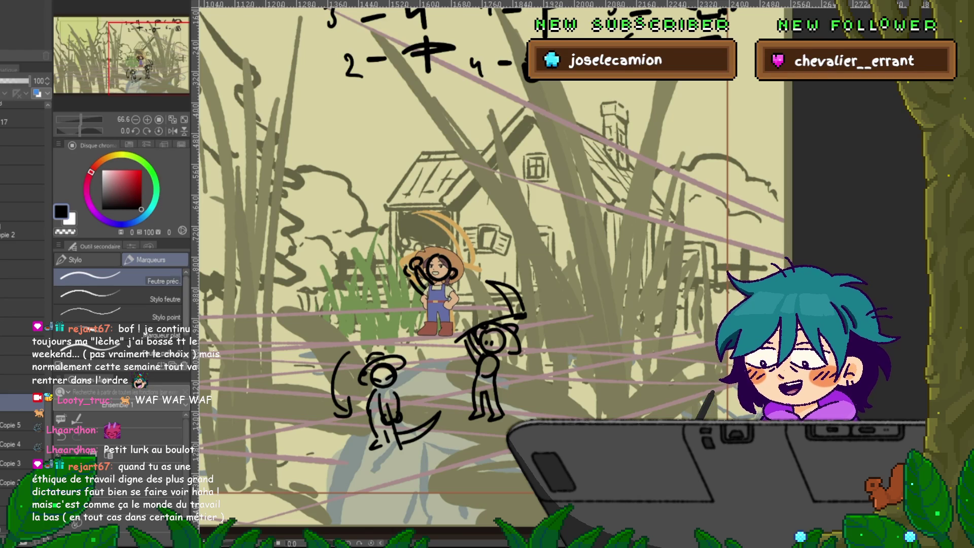
{"action": "left_click", "coordinate": [21, 307]}
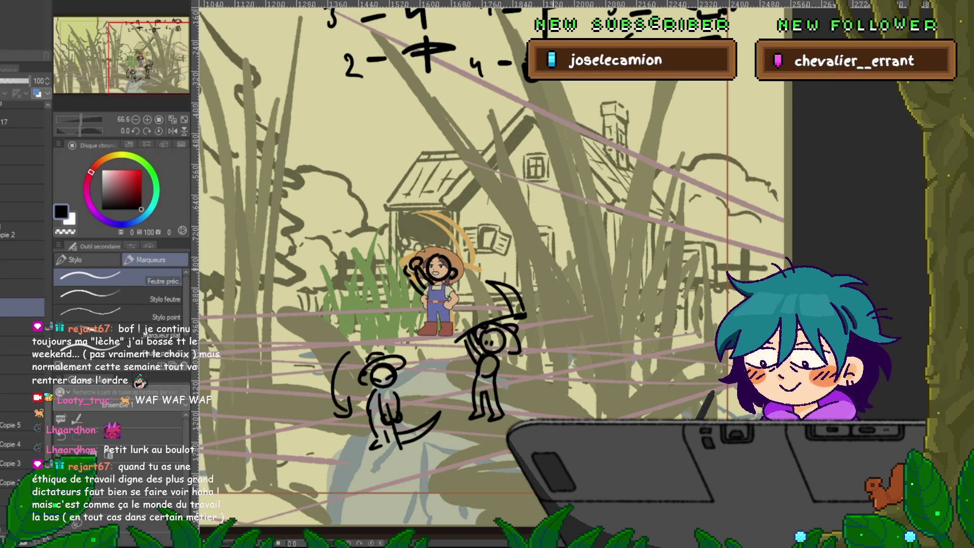
{"action": "left_click_drag", "start_coordinate": [487, 274], "coordinate": [469, 267]}
{"action": "scroll", "coordinate": [492, 334], "scroll_direction": "up", "scroll_amount": 1}
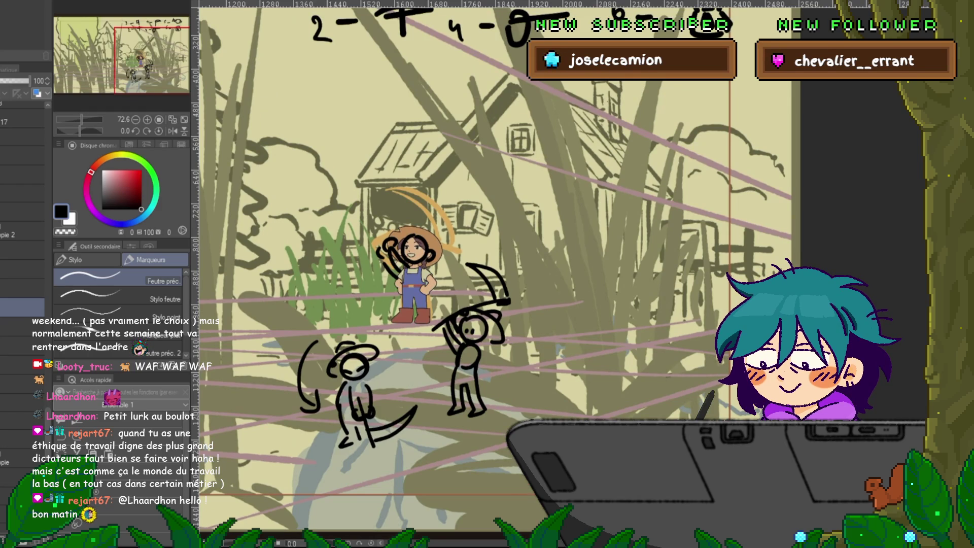
Lower the stick-figure sketch layer's opacity to 50% so the figures appear faded
{"action": "key", "text": "Delete"}
{"action": "key", "text": "ctrl+z"}
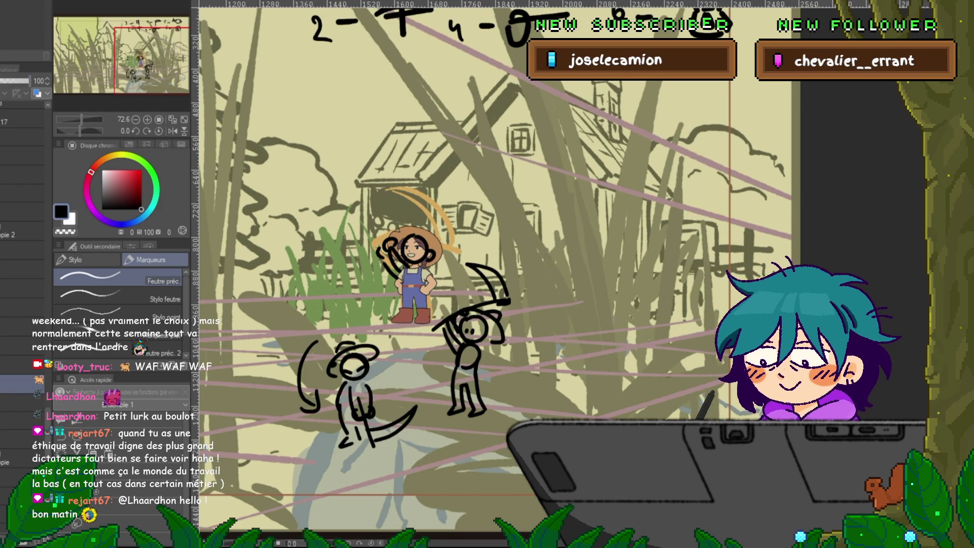
{"action": "left_click", "coordinate": [16, 80]}
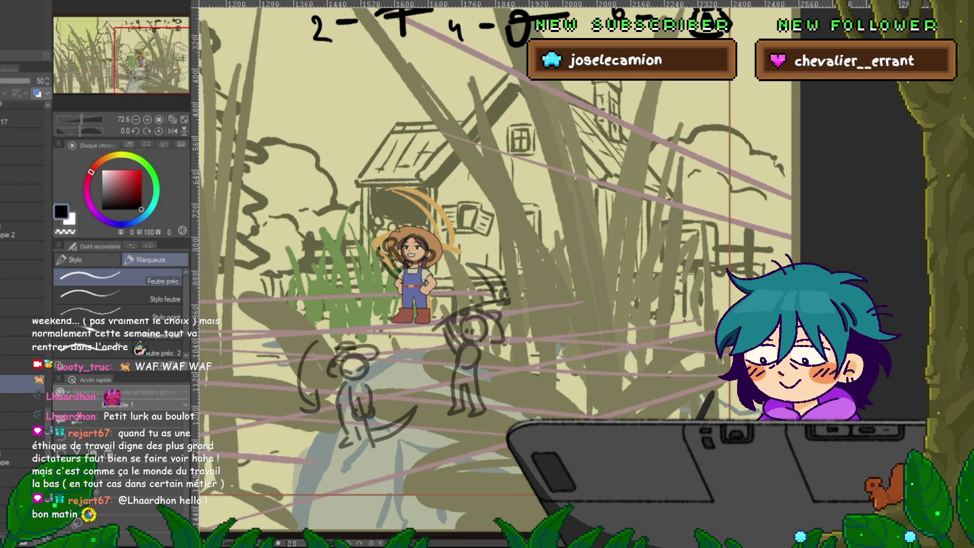
{"action": "key", "text": "ctrl+z"}
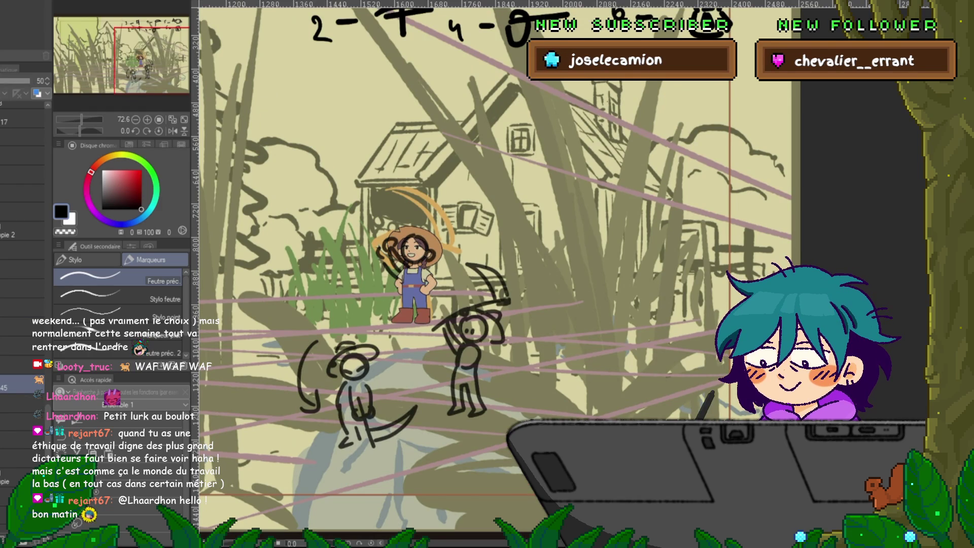
{"action": "key", "text": "ctrl+y"}
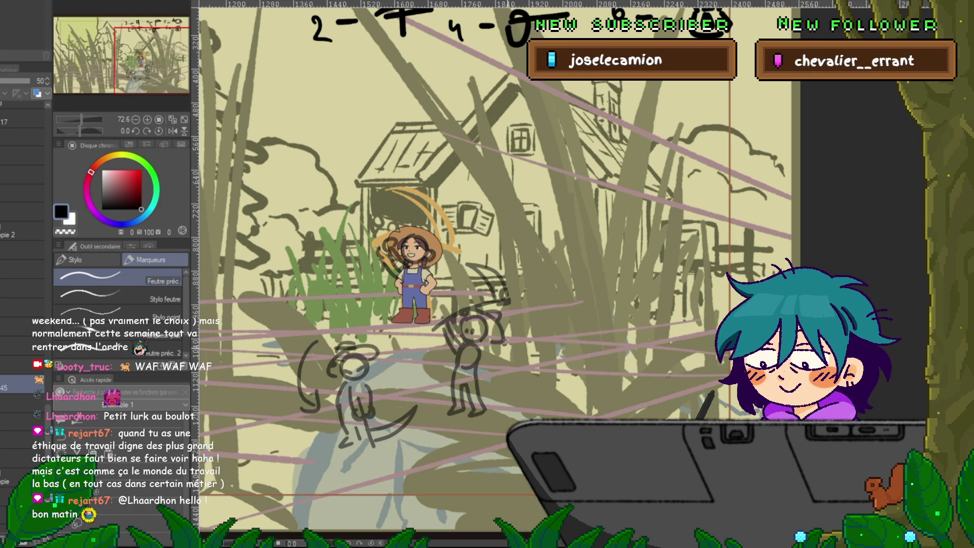
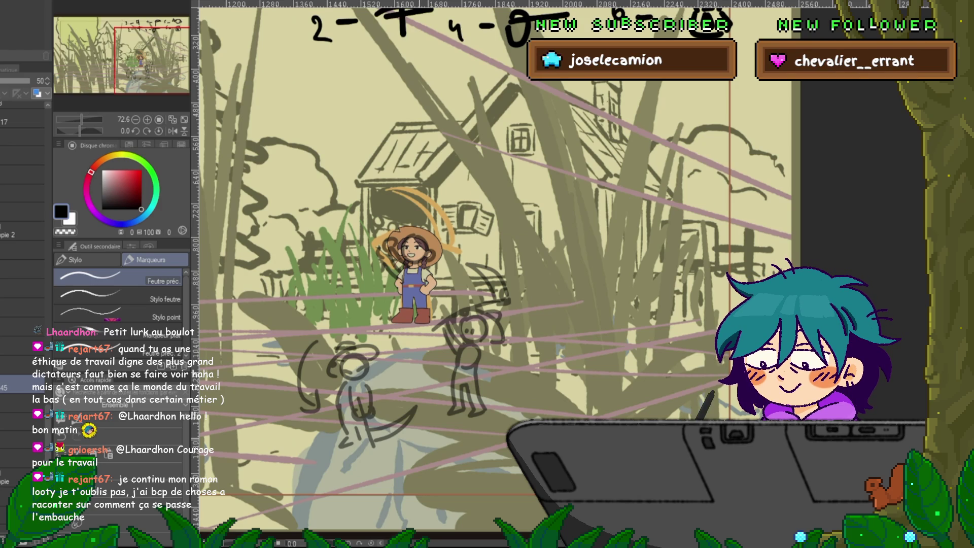
Zoom and pan the view across the farm scene to see more of it
{"action": "scroll", "coordinate": [413, 436], "scroll_direction": "down", "scroll_amount": 2}
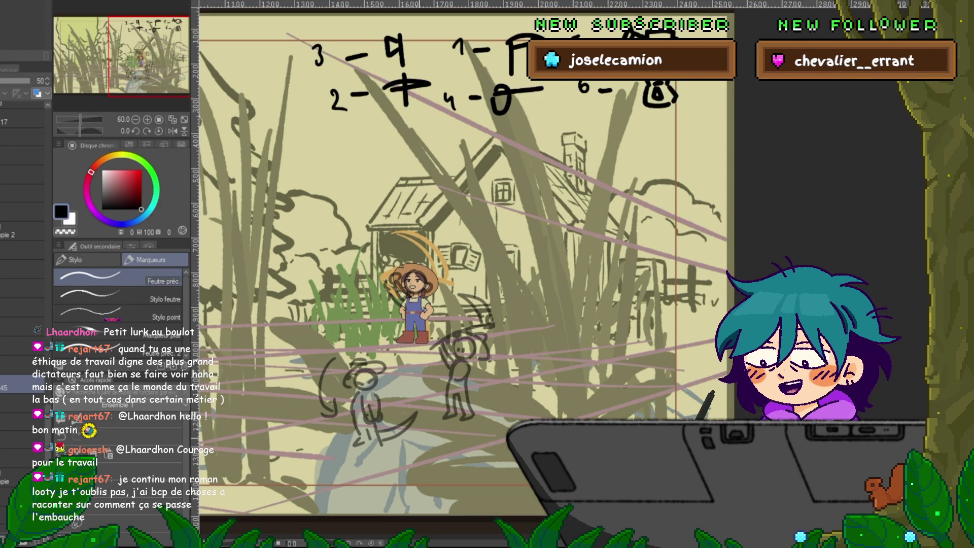
{"action": "scroll", "coordinate": [414, 414], "scroll_direction": "up", "scroll_amount": 1}
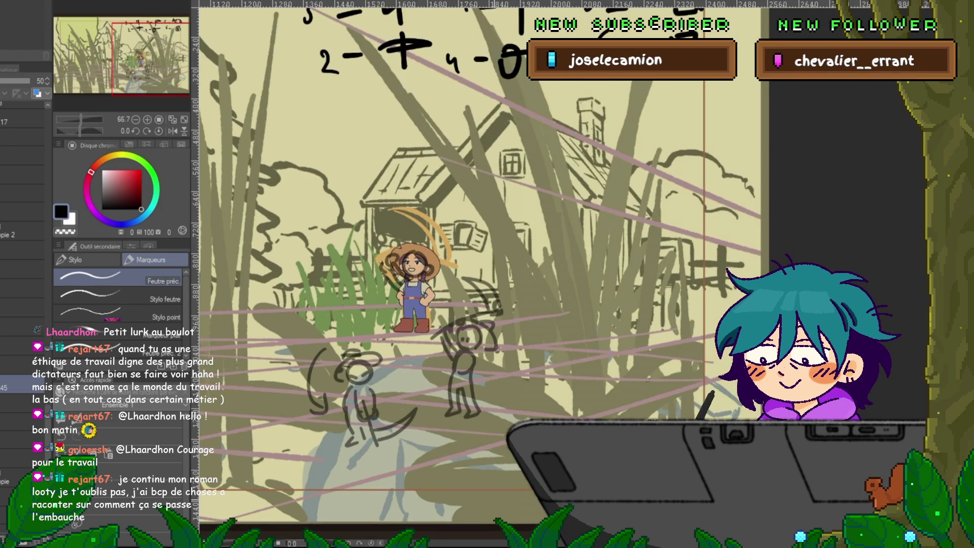
{"action": "left_click_drag", "start_coordinate": [413, 356], "coordinate": [482, 355]}
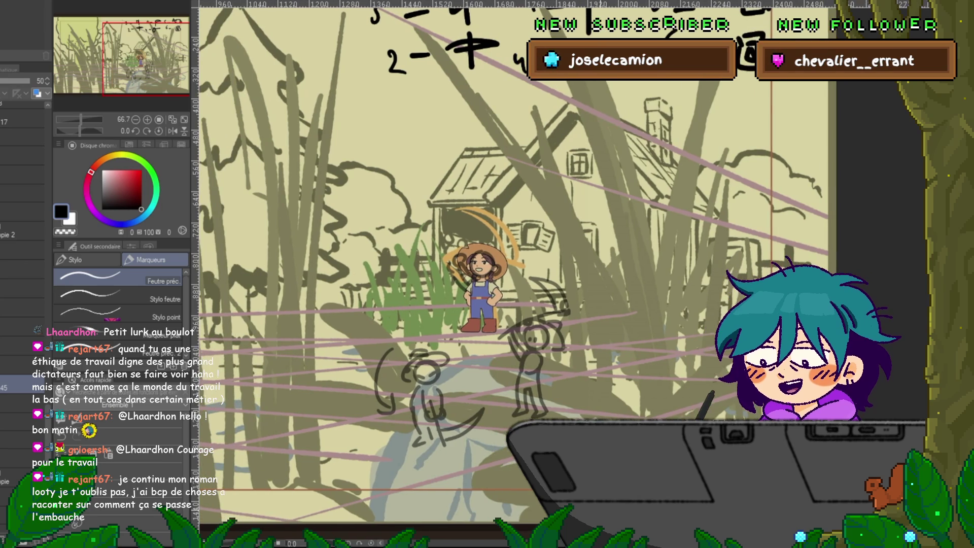
{"action": "scroll", "coordinate": [527, 432], "scroll_direction": "down", "scroll_amount": 1}
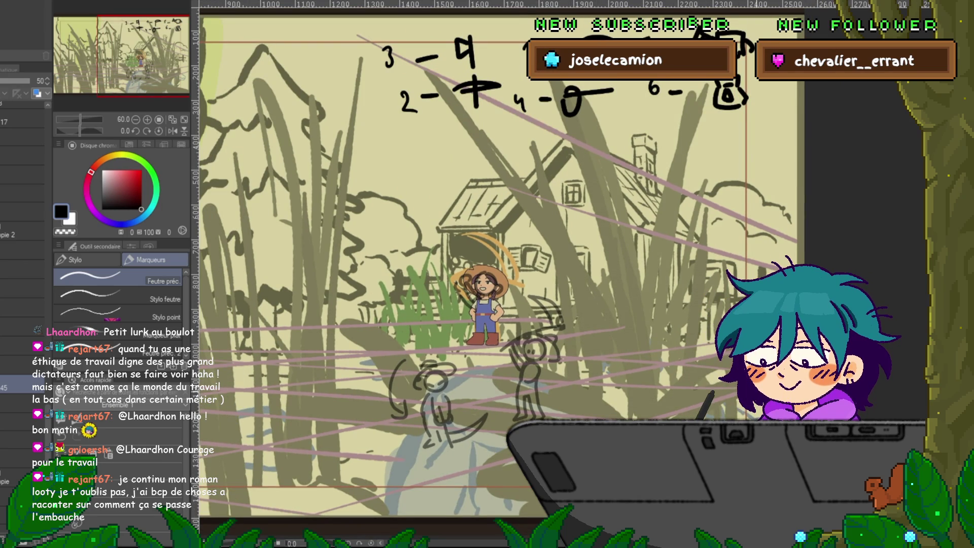
{"action": "scroll", "coordinate": [497, 269], "scroll_direction": "down", "scroll_amount": 1}
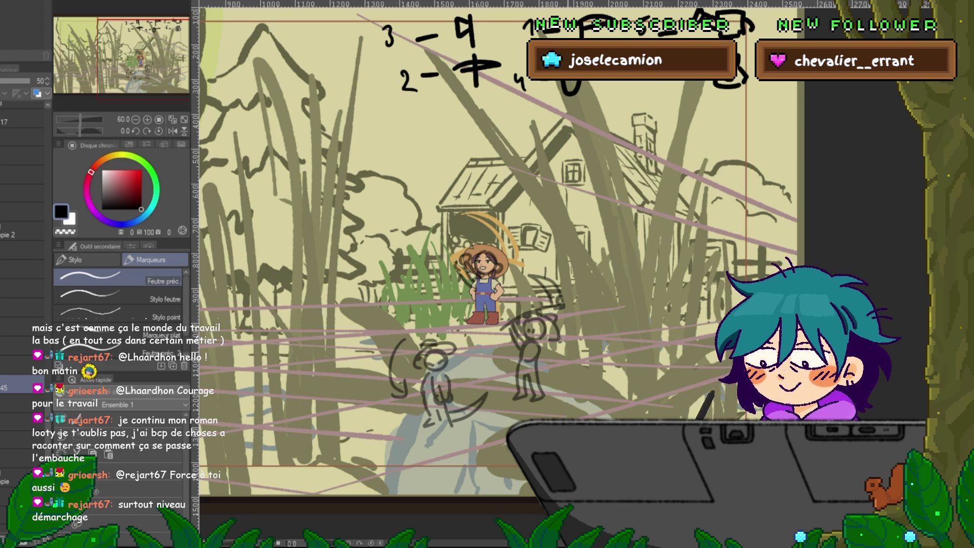
{"action": "scroll", "coordinate": [486, 335], "scroll_direction": "up", "scroll_amount": 1}
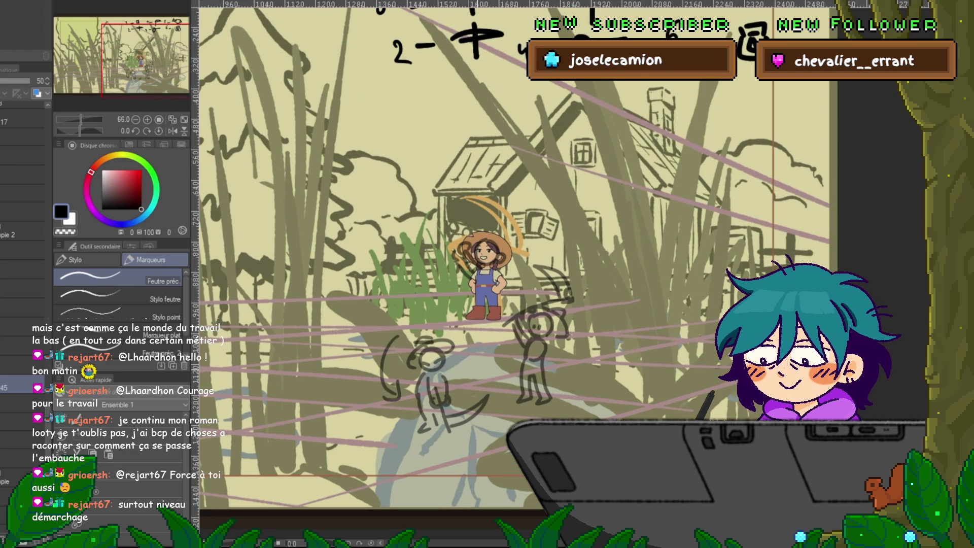
{"action": "scroll", "coordinate": [478, 369], "scroll_direction": "up", "scroll_amount": 3}
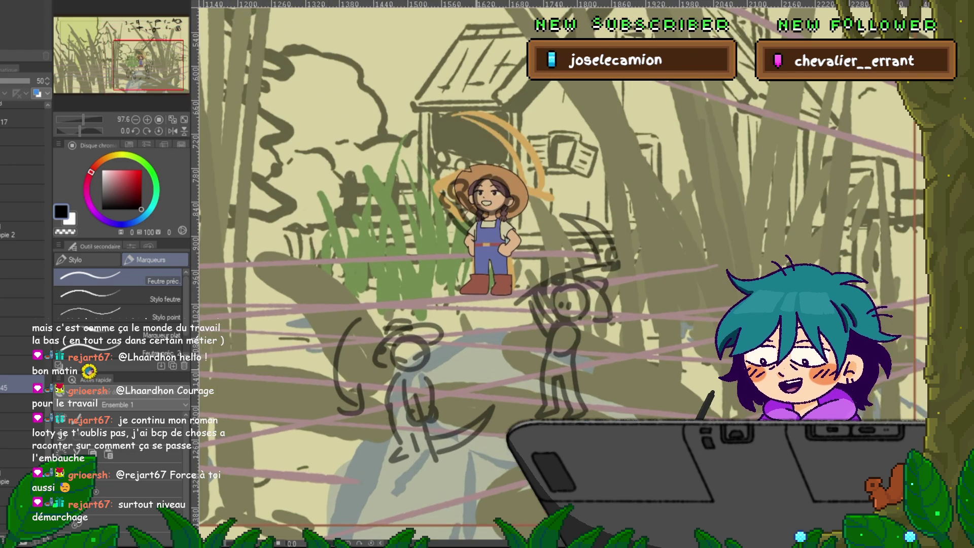
Draw three test squiggles beside the girl and undo each one
{"action": "left_click_drag", "start_coordinate": [635, 176], "coordinate": [696, 251]}
{"action": "key", "text": "ctrl+z"}
{"action": "key", "text": "ctrl+z"}
{"action": "left_click_drag", "start_coordinate": [648, 207], "coordinate": [672, 251]}
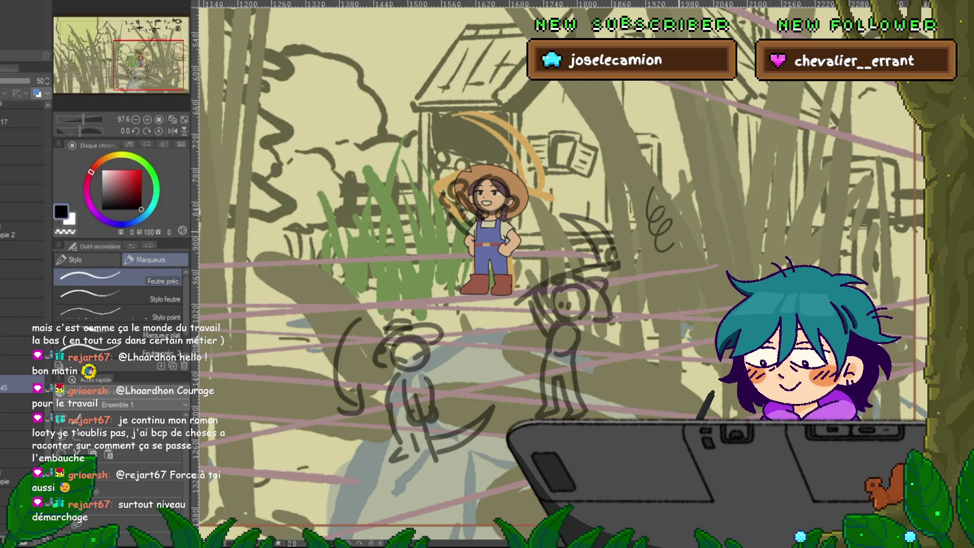
{"action": "key", "text": "ctrl+z"}
{"action": "left_click_drag", "start_coordinate": [652, 189], "coordinate": [678, 261]}
{"action": "key", "text": "ctrl+z"}
{"action": "key", "text": "ctrl+z"}
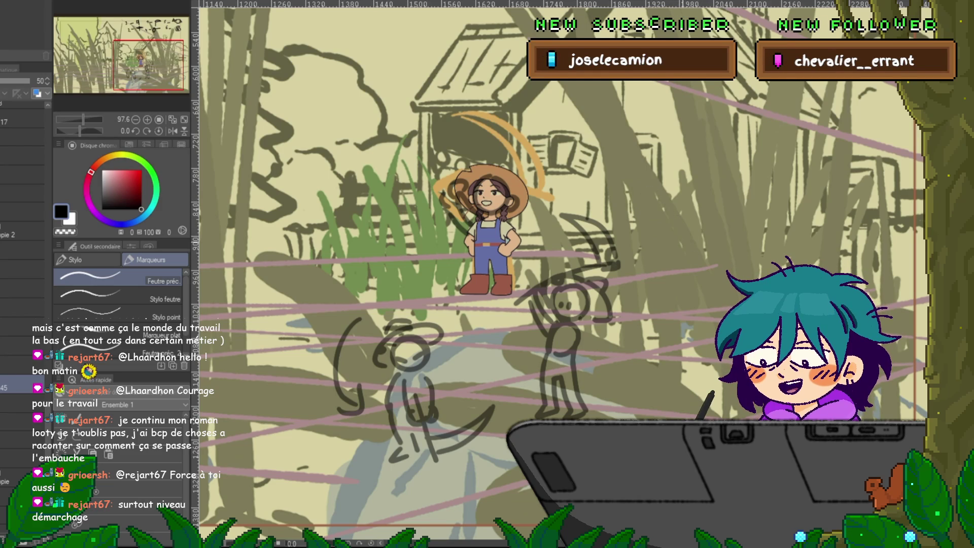
Lower the stick-figure sketch layer's opacity, then reselect the layer above it
{"action": "left_click_drag", "start_coordinate": [507, 254], "coordinate": [484, 279]}
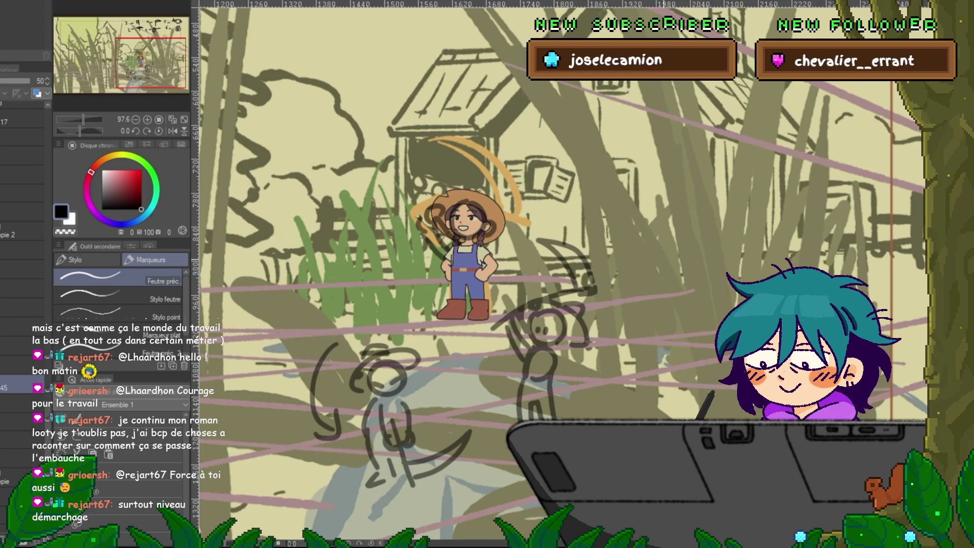
{"action": "scroll", "coordinate": [489, 309], "scroll_direction": "up", "scroll_amount": 2}
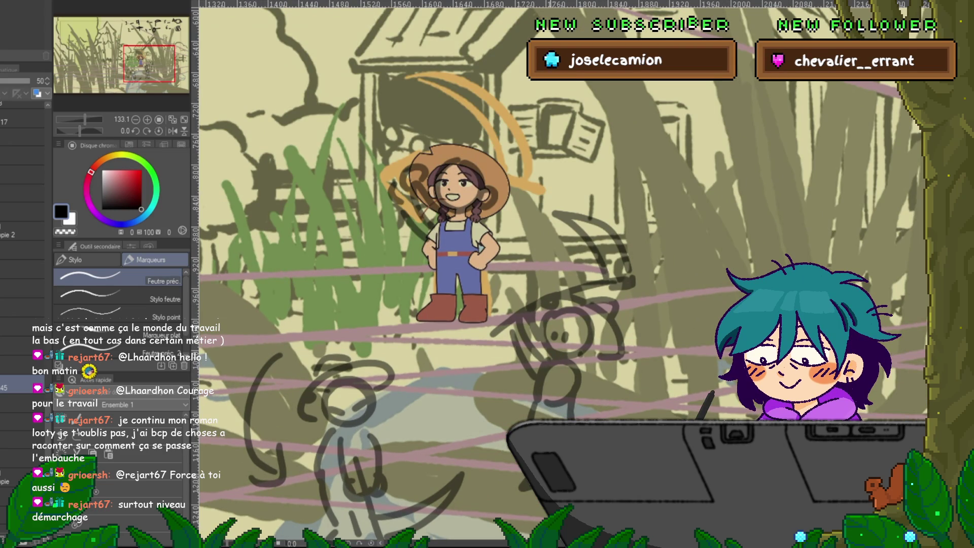
{"action": "left_click", "coordinate": [15, 403]}
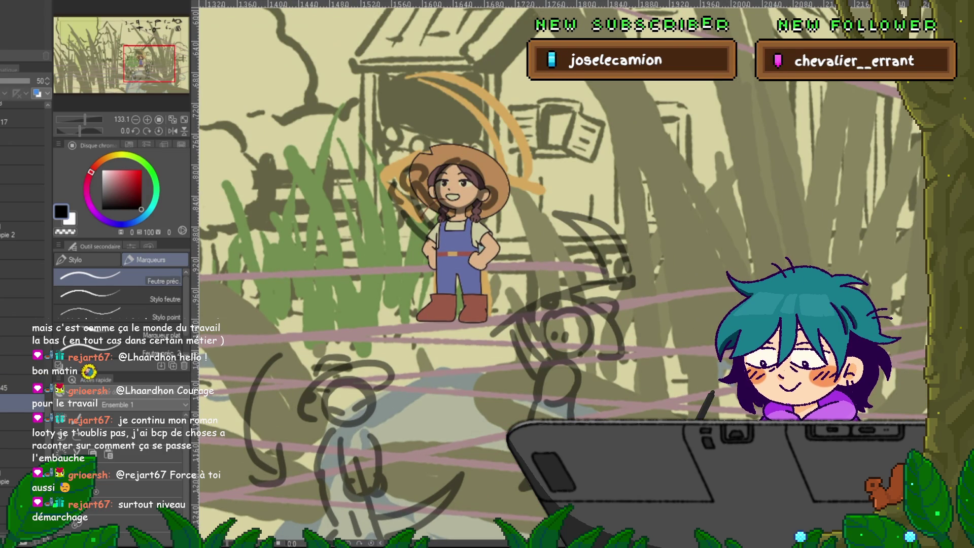
{"action": "left_click", "coordinate": [20, 81]}
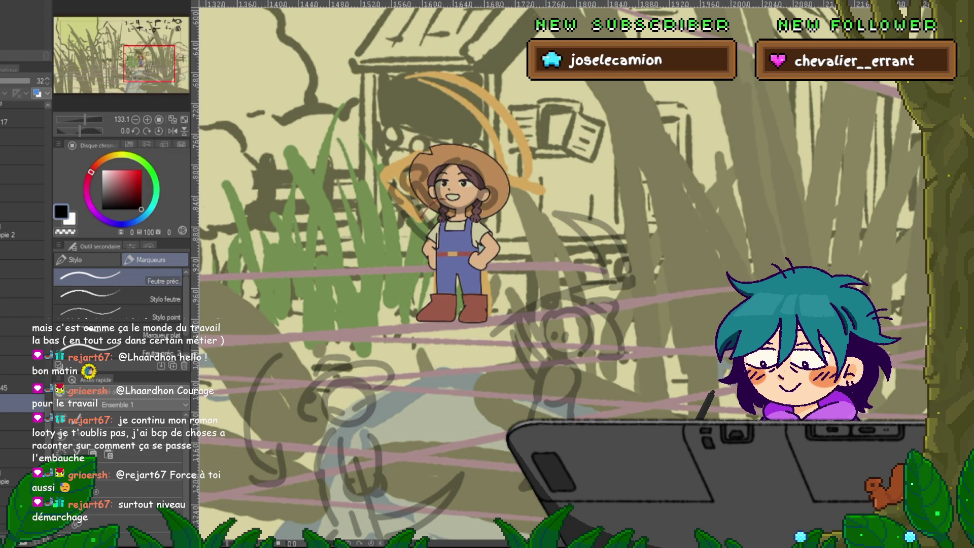
{"action": "left_click", "coordinate": [15, 385]}
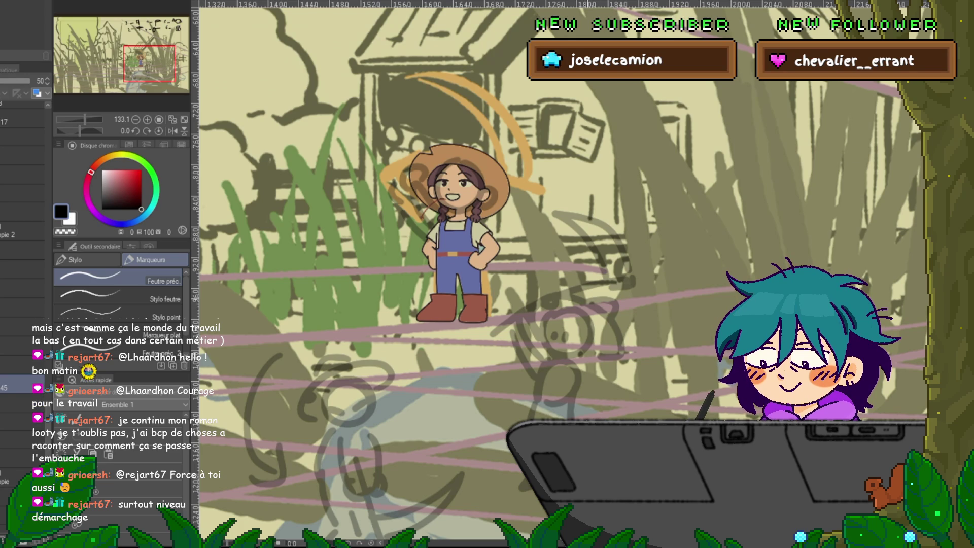
{"action": "scroll", "coordinate": [558, 274], "scroll_direction": "up", "scroll_amount": 3}
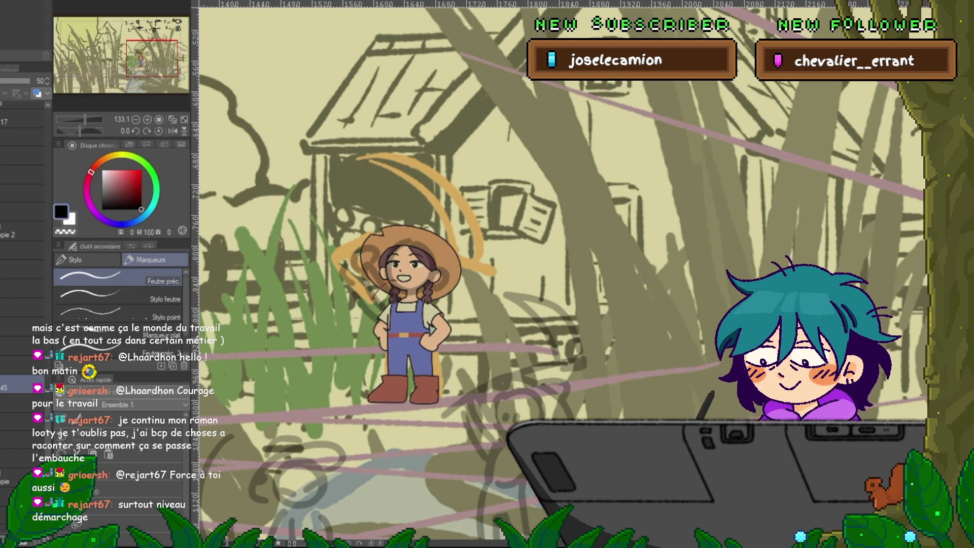
Check the girl layer's visibility, settle on layer Copie 25, and pick the freehand Lasso (M)
{"action": "left_click", "coordinate": [20, 422]}
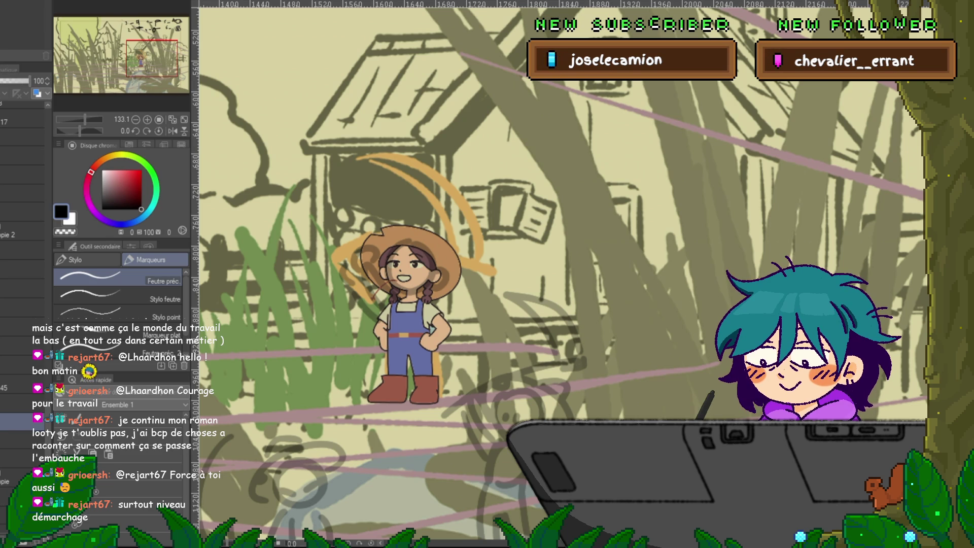
{"action": "left_click", "coordinate": [15, 81]}
{"action": "left_click", "coordinate": [15, 80]}
{"action": "left_click", "coordinate": [15, 444]}
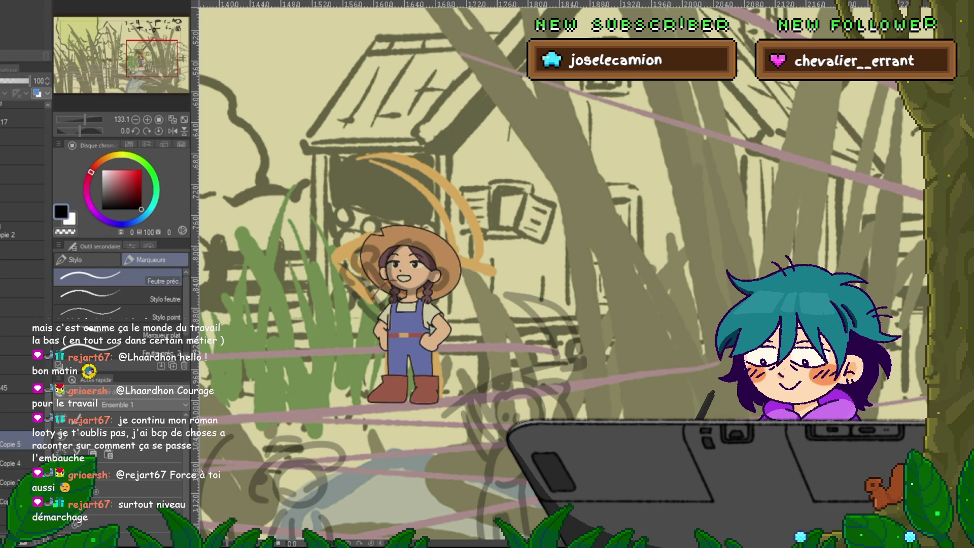
{"action": "left_click", "coordinate": [15, 427]}
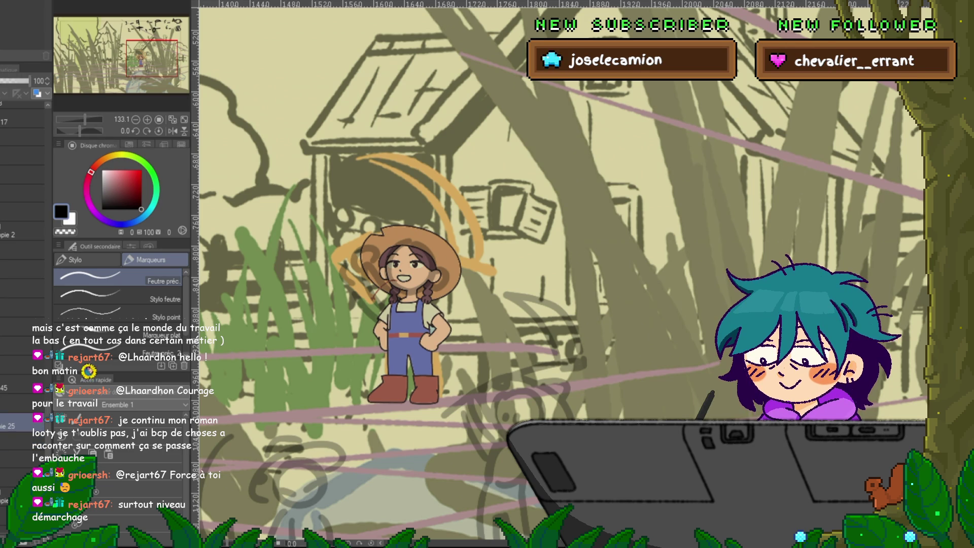
{"action": "key", "text": "m"}
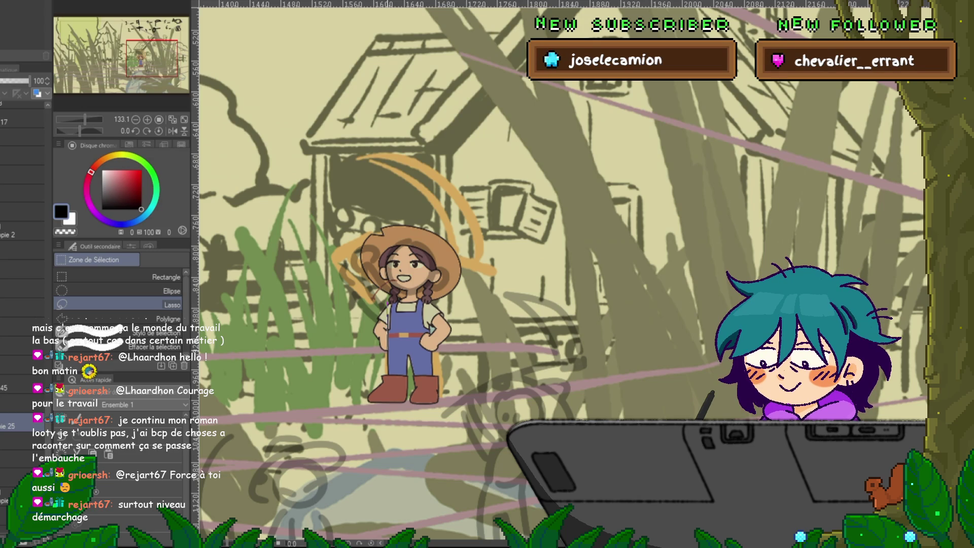
Rotate the lassoed left arm up toward the hat, undoing an accidental black fill
{"action": "left_click_drag", "start_coordinate": [388, 300], "coordinate": [388, 361]}
{"action": "key", "text": "alt+BackSpace"}
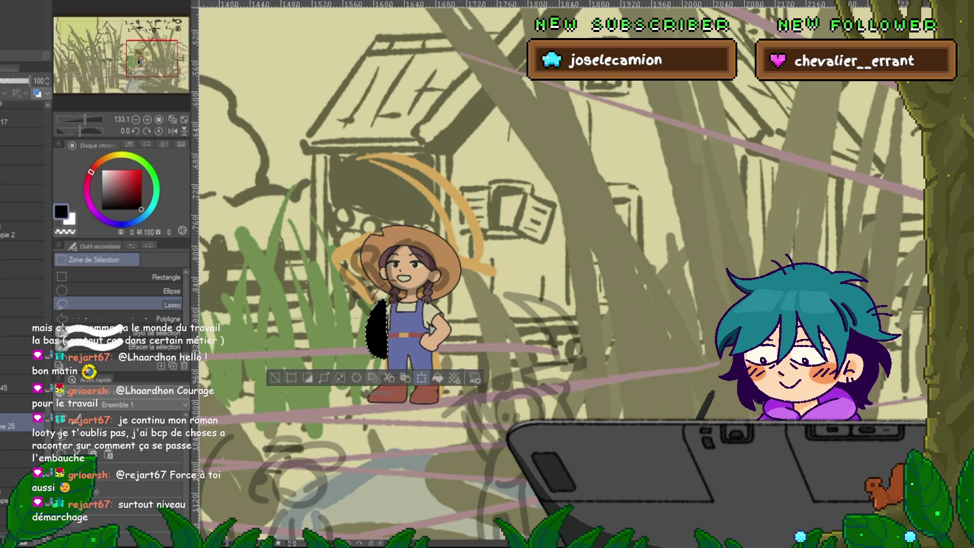
{"action": "key", "text": "ctrl+z"}
{"action": "key", "text": "ctrl+t"}
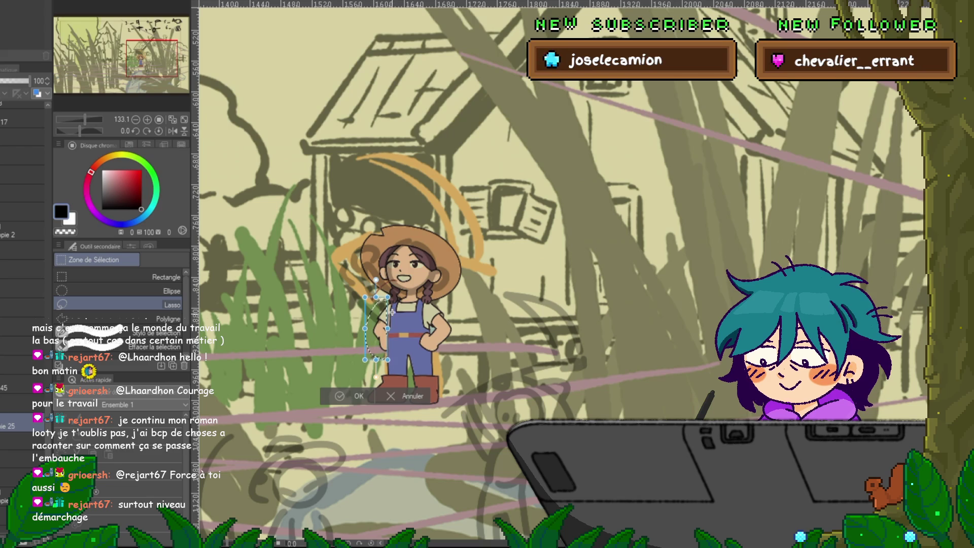
{"action": "mouse_move", "coordinate": [392, 312]}
{"action": "left_mouse_down"}
{"action": "mouse_move", "coordinate": [389, 325]}
{"action": "mouse_move", "coordinate": [404, 287]}
{"action": "mouse_move", "coordinate": [383, 311]}
{"action": "mouse_move", "coordinate": [338, 328]}
{"action": "left_mouse_up"}
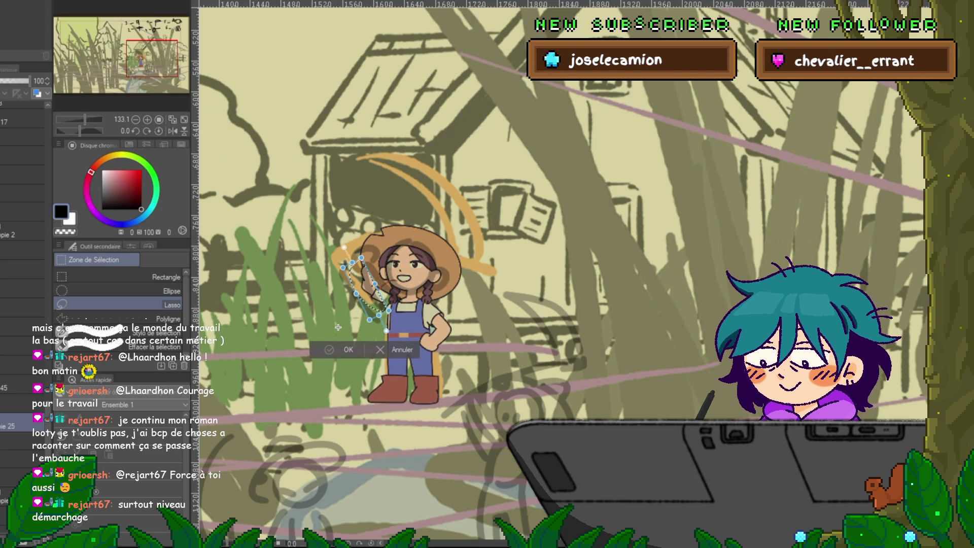
{"action": "left_click", "coordinate": [346, 350]}
{"action": "key", "text": "ctrl+d"}
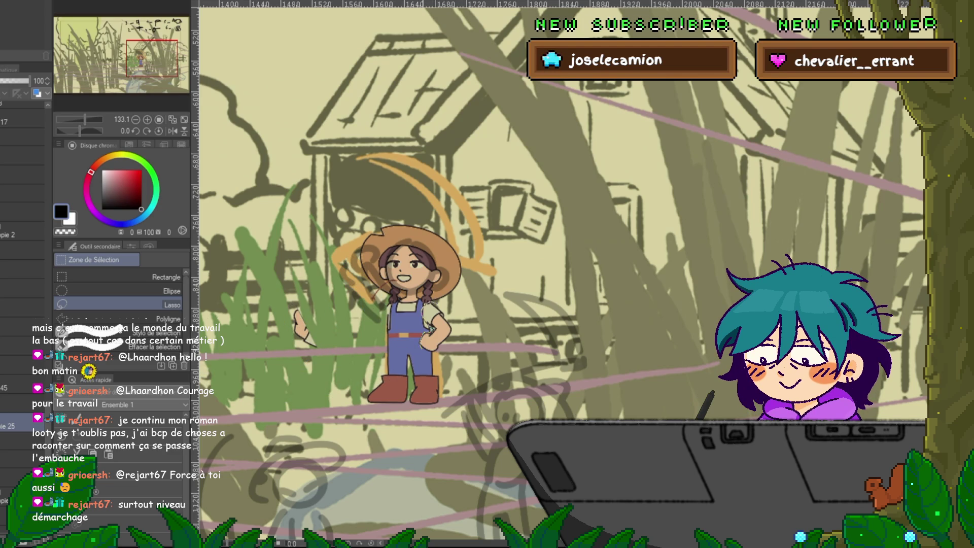
Copy the arm from Copie 25 onto new layer Copie 26 and drag it to her right
{"action": "mouse_move", "coordinate": [436, 350]}
{"action": "left_mouse_down"}
{"action": "mouse_move", "coordinate": [424, 345]}
{"action": "mouse_move", "coordinate": [423, 304]}
{"action": "left_mouse_up"}
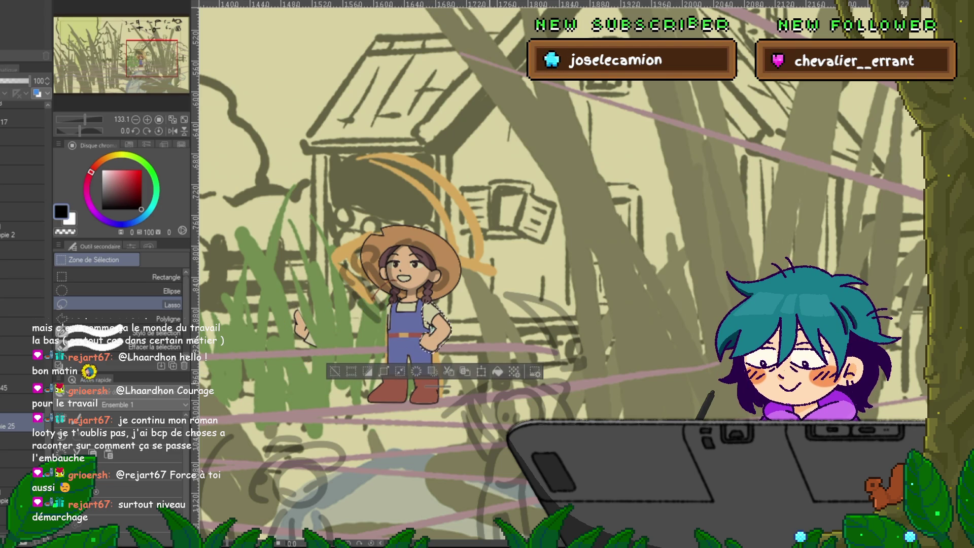
{"action": "key", "text": "ctrl+c"}
{"action": "key", "text": "ctrl+v"}
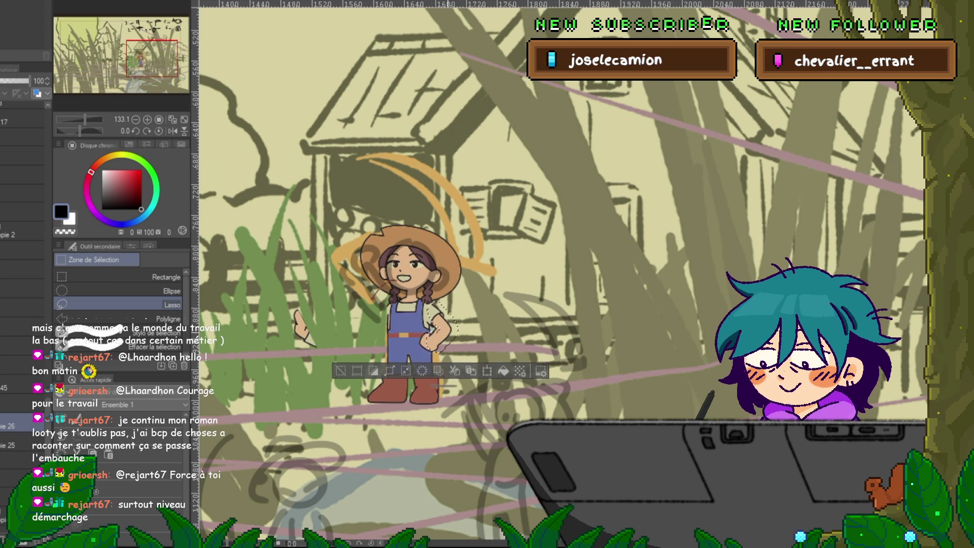
{"action": "left_click_drag", "start_coordinate": [485, 297], "coordinate": [482, 299]}
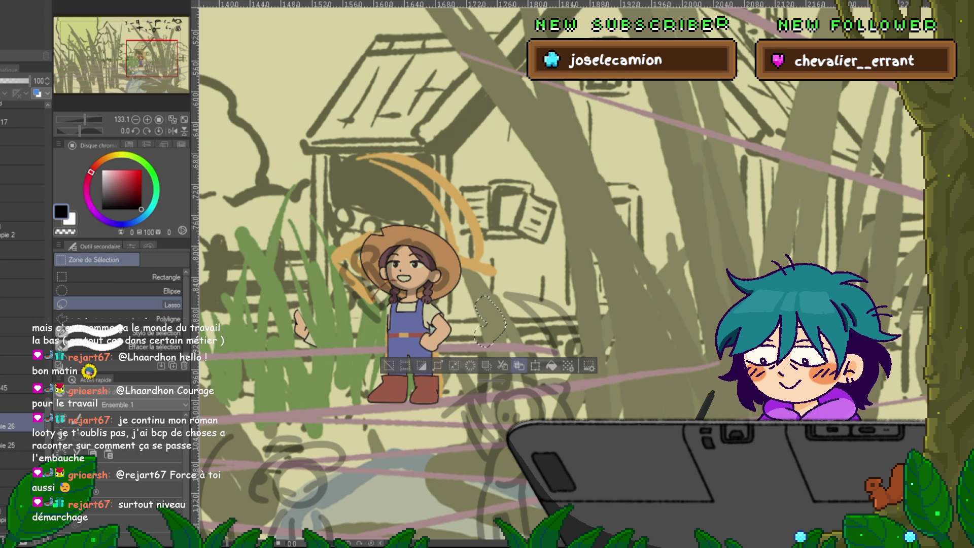
{"action": "key", "text": "ctrl+z"}
{"action": "left_click", "coordinate": [21, 445]}
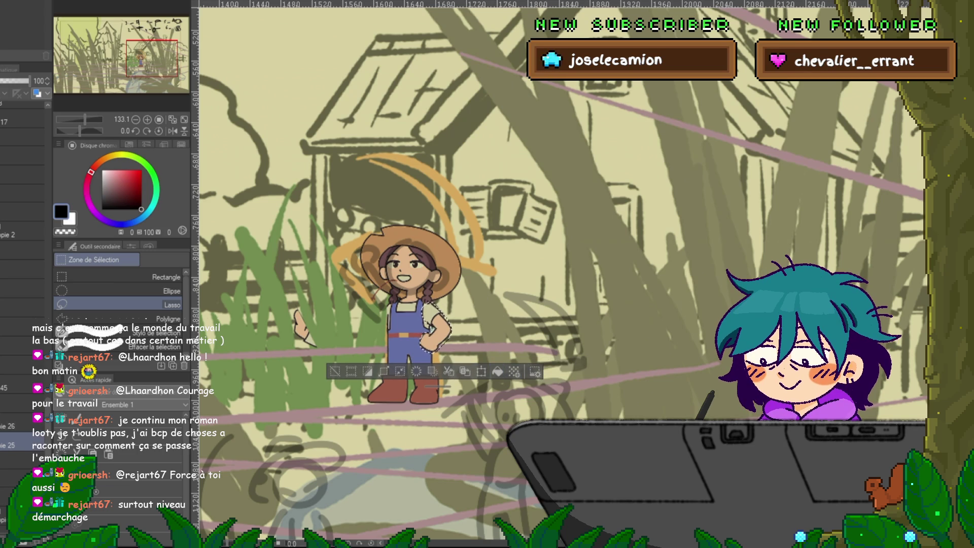
{"action": "key", "text": "ctrl+c"}
{"action": "key", "text": "ctrl+v"}
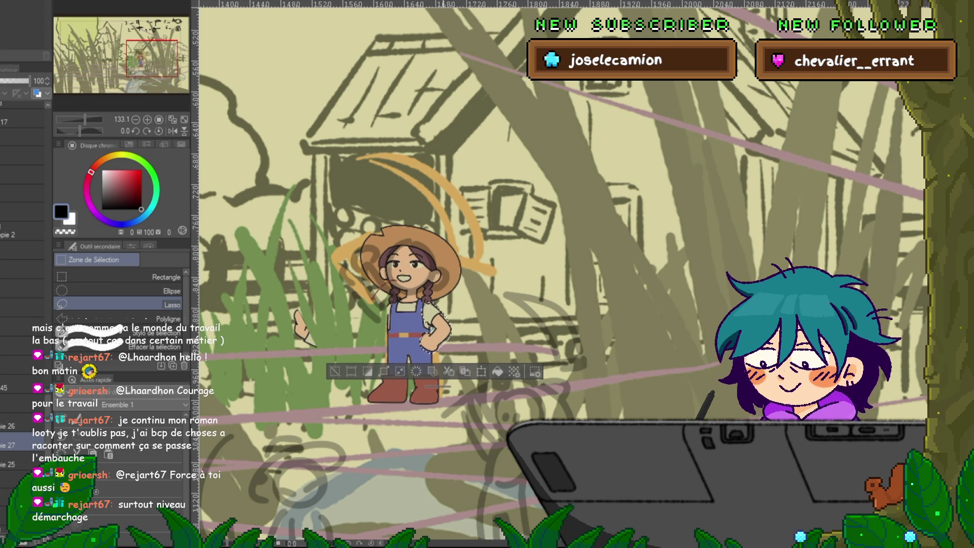
{"action": "key", "text": "ctrl+t"}
{"action": "left_click_drag", "start_coordinate": [435, 325], "coordinate": [499, 324]}
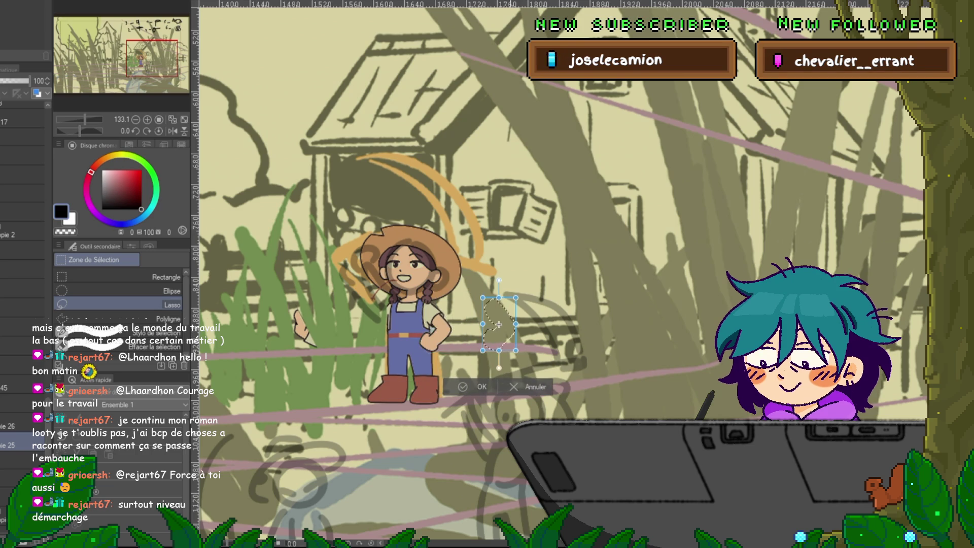
Fix the arm copy on the girl's right side, then lasso her overalls and boots on Copie 25
{"action": "key", "text": "Escape"}
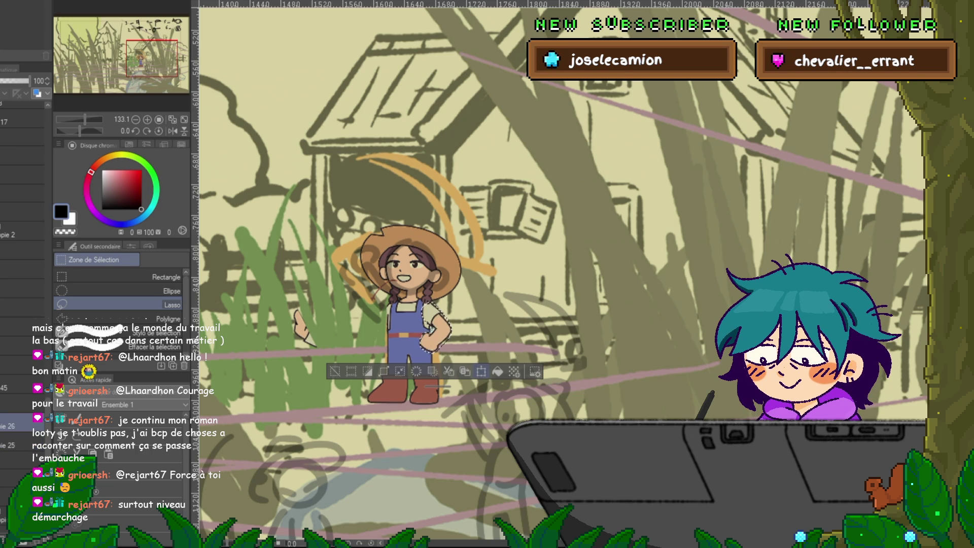
{"action": "key", "text": "ctrl+t"}
{"action": "left_click_drag", "start_coordinate": [440, 330], "coordinate": [479, 322]}
{"action": "key", "text": "Return"}
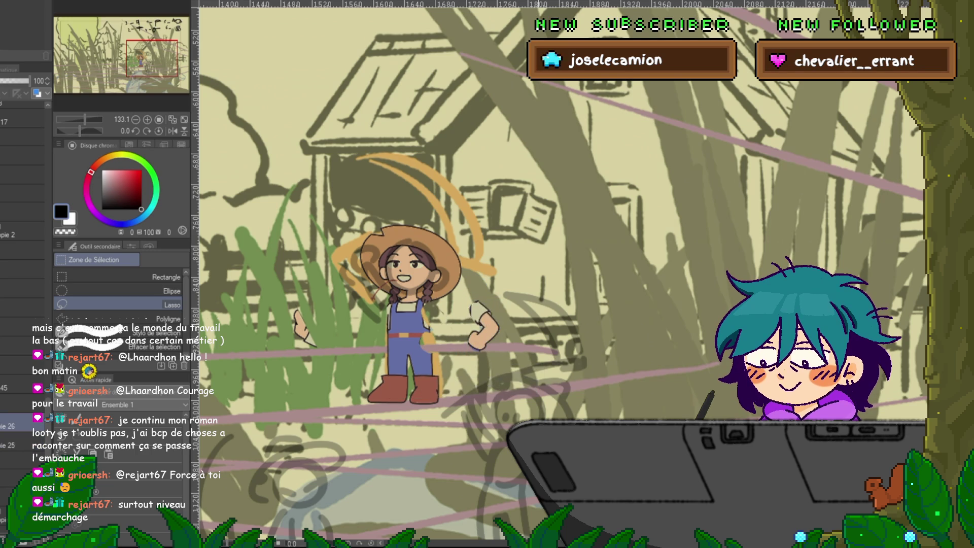
{"action": "left_click", "coordinate": [21, 445]}
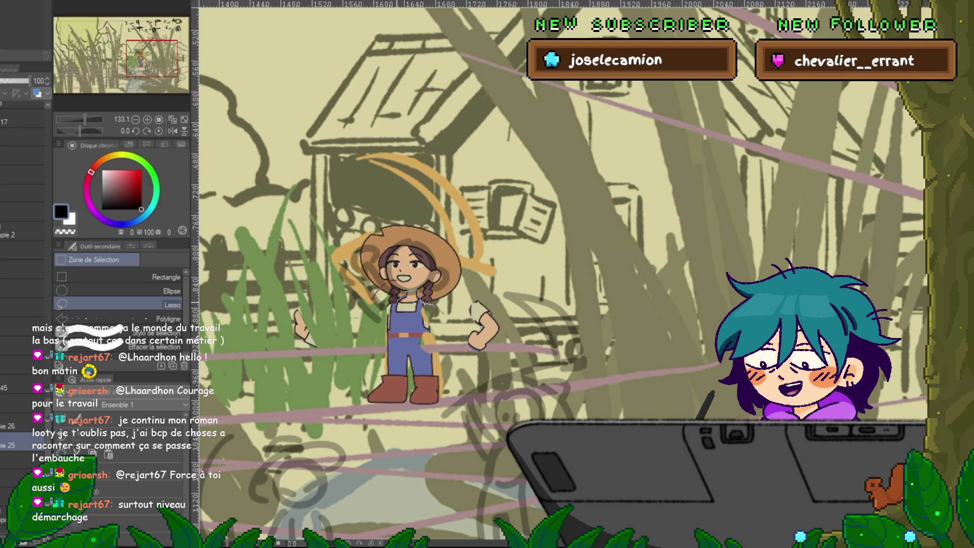
{"action": "mouse_move", "coordinate": [393, 304]}
{"action": "left_mouse_down"}
{"action": "mouse_move", "coordinate": [450, 357]}
{"action": "mouse_move", "coordinate": [391, 301]}
{"action": "left_mouse_up"}
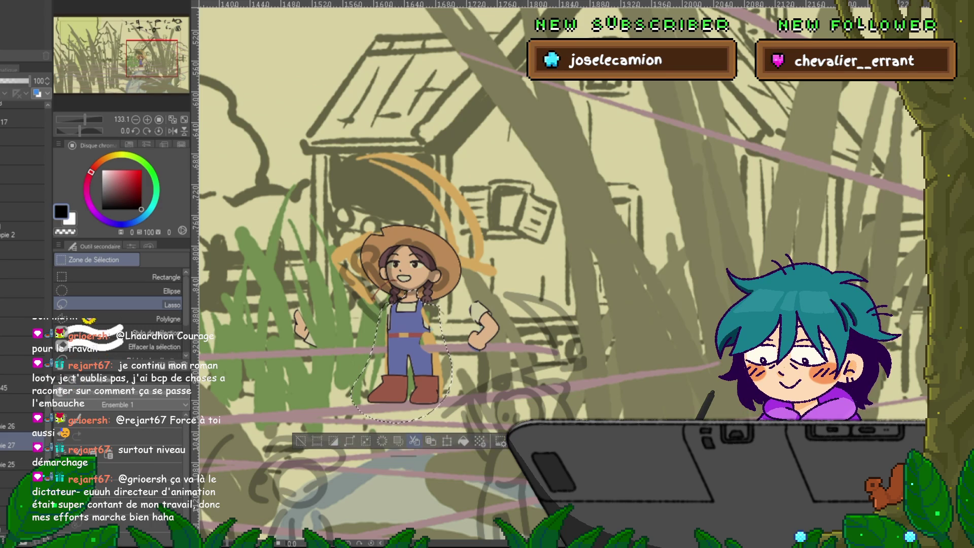
Paste the overalls and boots onto new layer Copie 27 and start a free transform on it
{"action": "key", "text": "ctrl+c"}
{"action": "key", "text": "ctrl+v"}
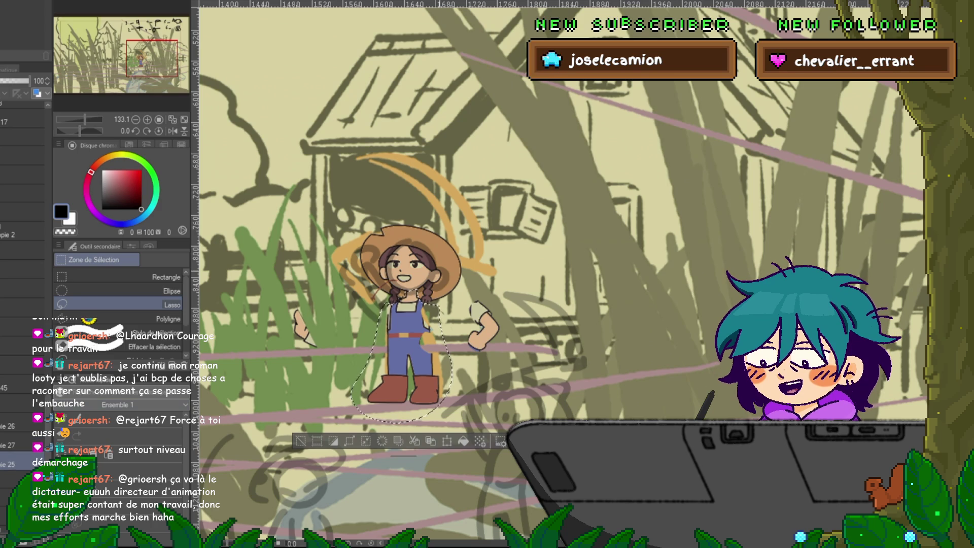
{"action": "key", "text": "ctrl+d"}
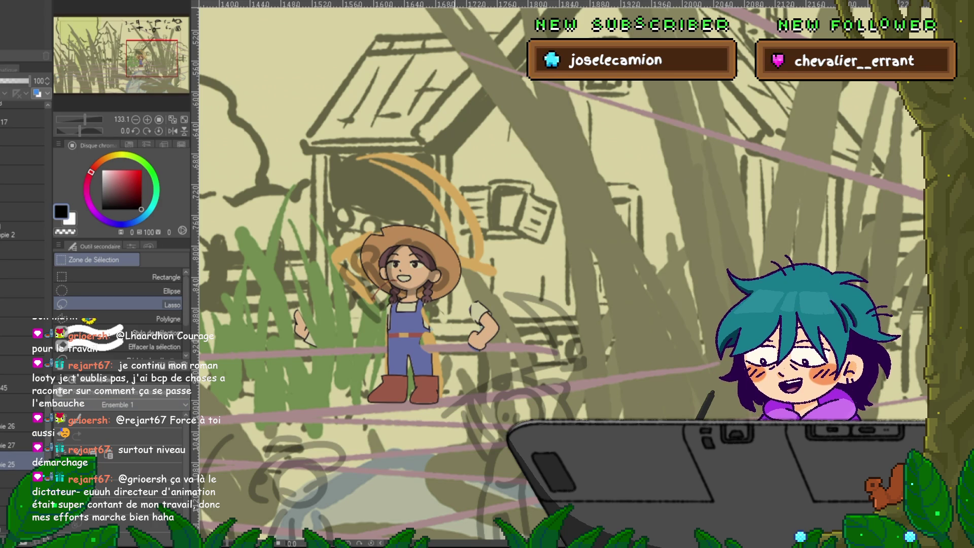
{"action": "left_click", "coordinate": [15, 445]}
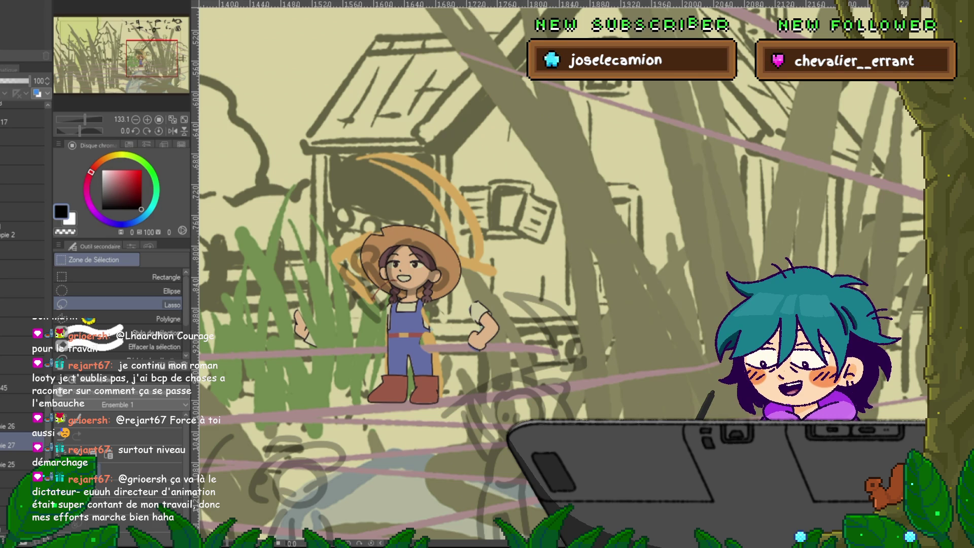
{"action": "key", "text": "ctrl+t"}
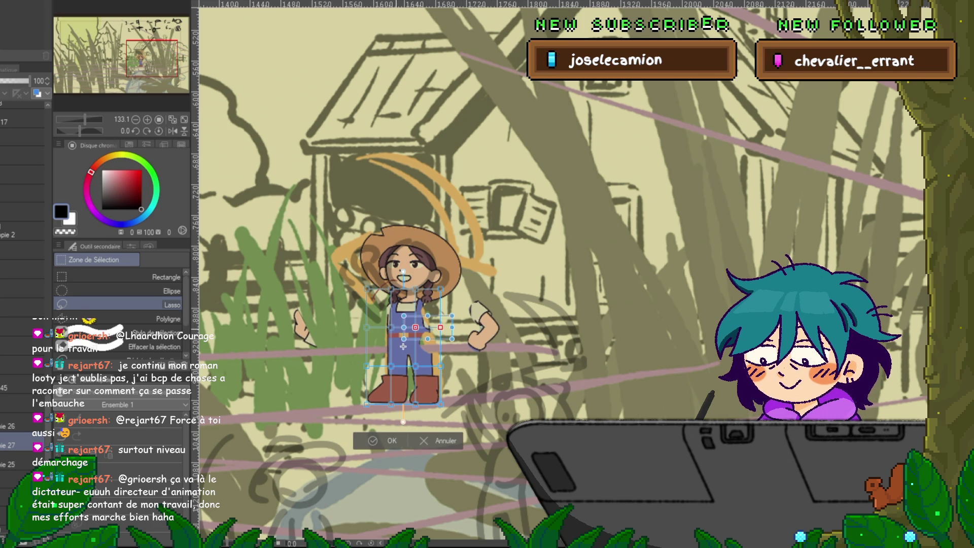
Widen, shorten and skew the top edge of the copied overalls and legs, then commit
{"action": "left_click_drag", "start_coordinate": [441, 290], "coordinate": [451, 315]}
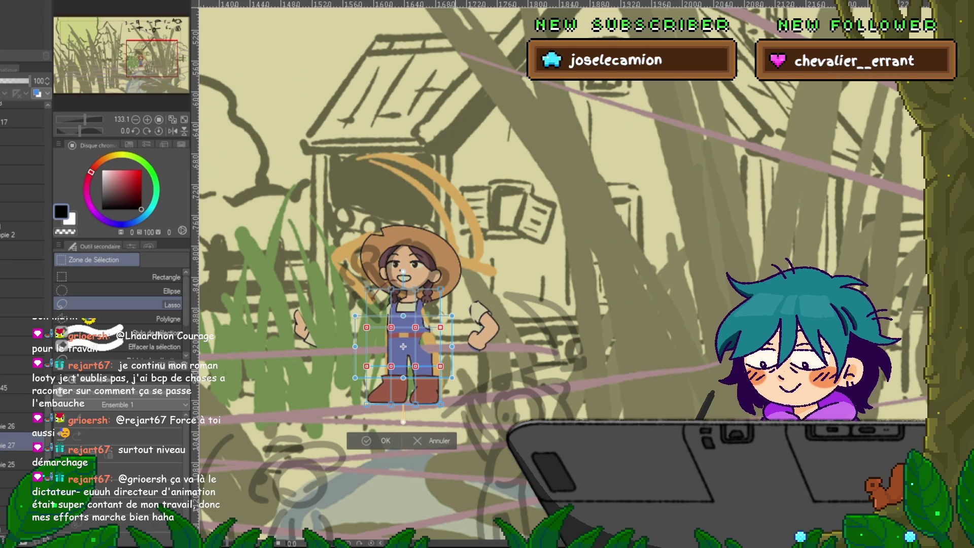
{"action": "left_click_drag", "start_coordinate": [403, 355], "coordinate": [396, 356]}
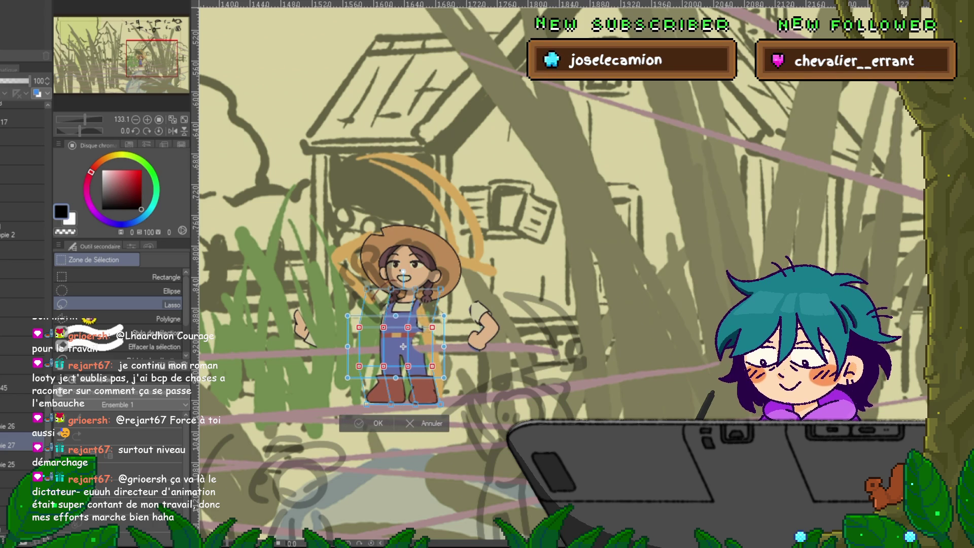
{"action": "key", "text": "ctrl+z"}
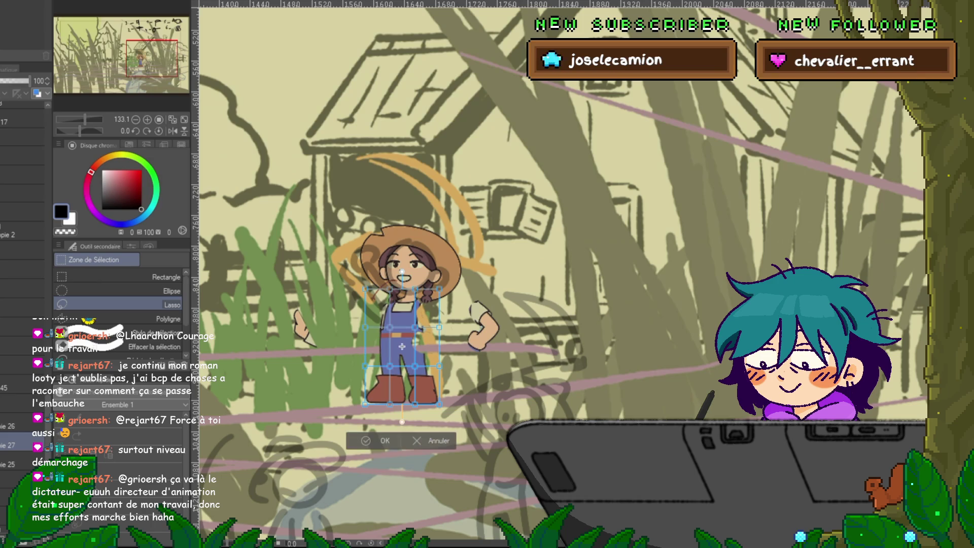
{"action": "key", "text": "ctrl+y"}
{"action": "key", "text": "ctrl+y"}
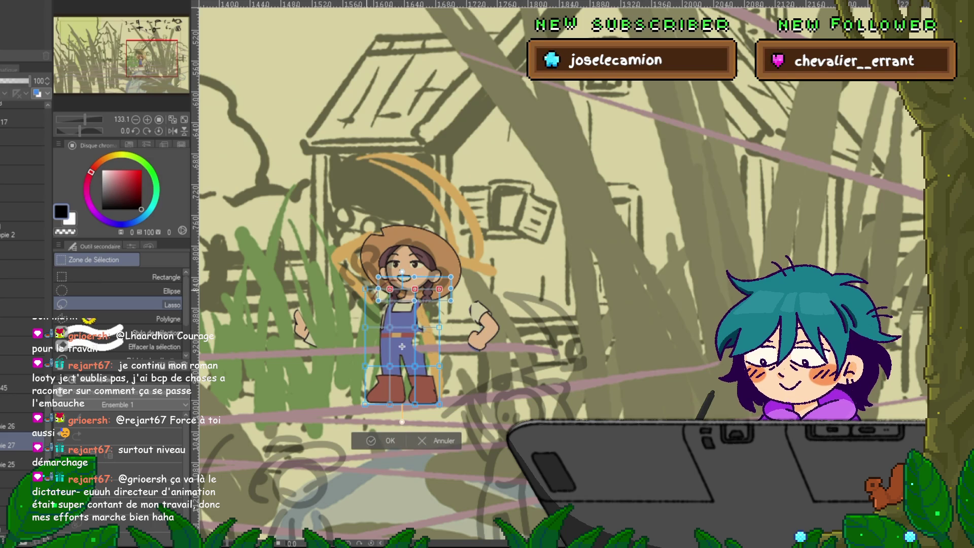
{"action": "key", "text": "ctrl+y"}
{"action": "key", "text": "ctrl+y"}
{"action": "key", "text": "ctrl+y"}
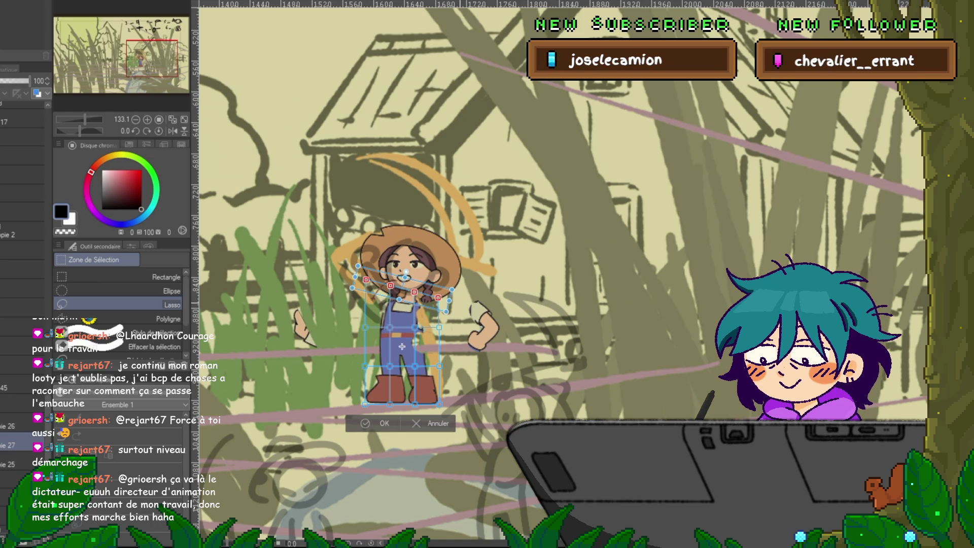
{"action": "key", "text": "Return"}
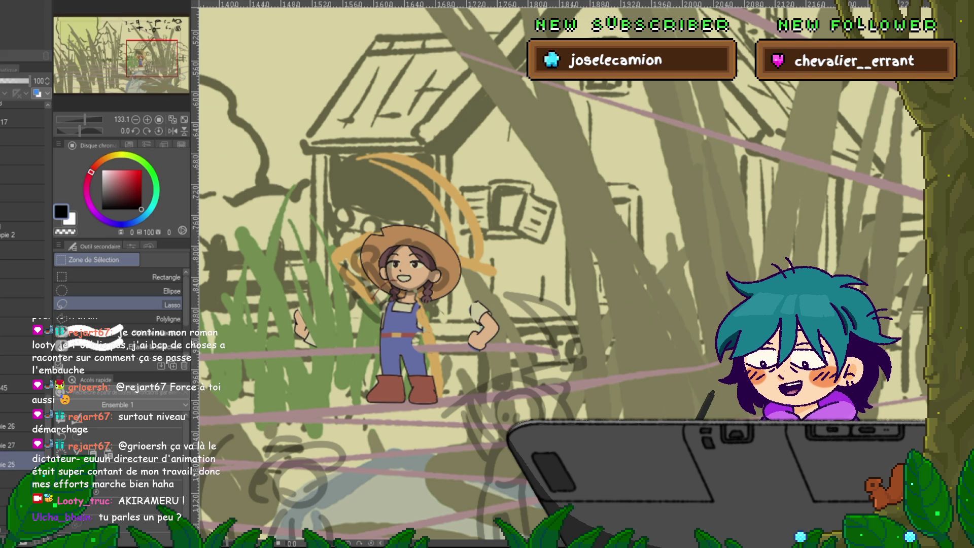
Rotate layer Copie 25's head and upper body about 15° clockwise
{"action": "left_click", "coordinate": [10, 465]}
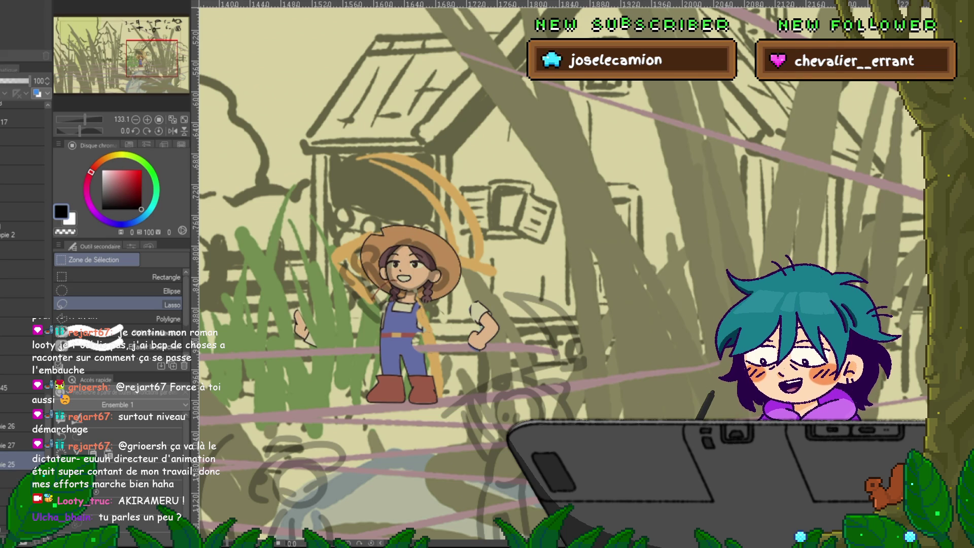
{"action": "key", "text": "ctrl+t"}
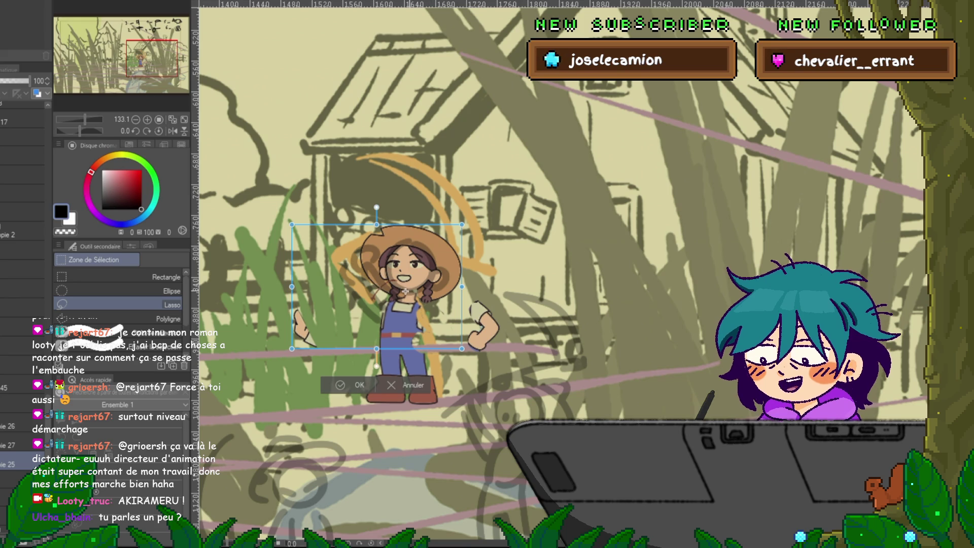
{"action": "left_click_drag", "start_coordinate": [477, 213], "coordinate": [499, 239]}
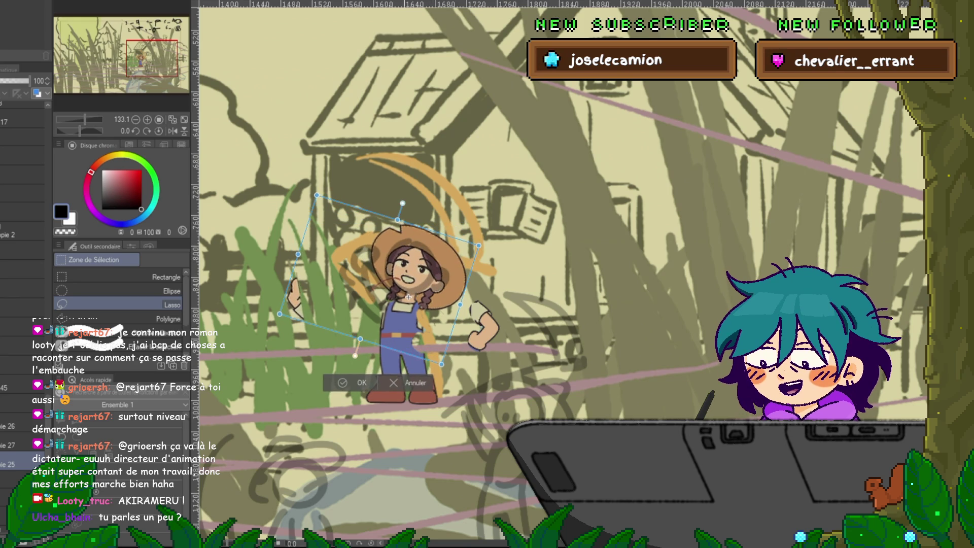
{"action": "key", "text": "Return"}
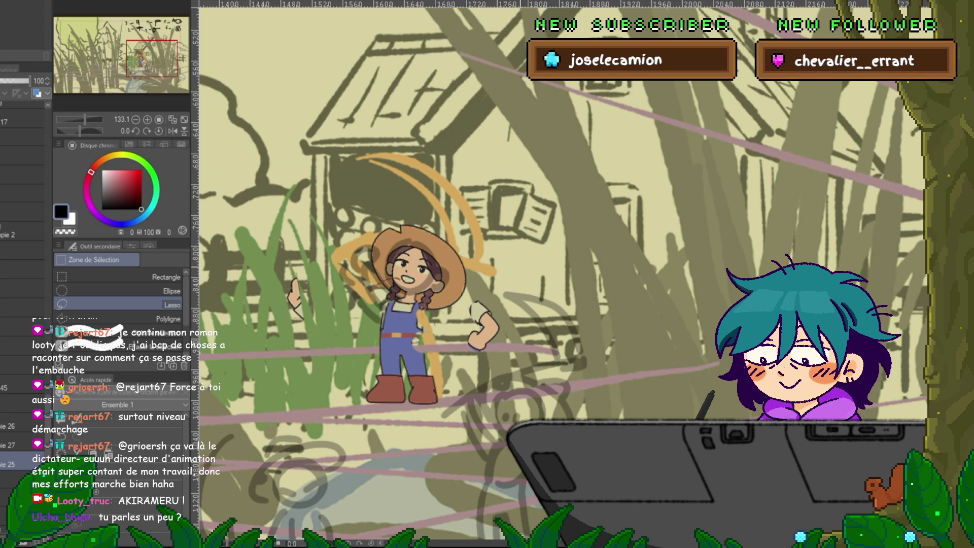
Lasso the raised hand and nearby grass, copy it to new layer Copie 28, and deselect
{"action": "left_click_drag", "start_coordinate": [294, 254], "coordinate": [299, 350]}
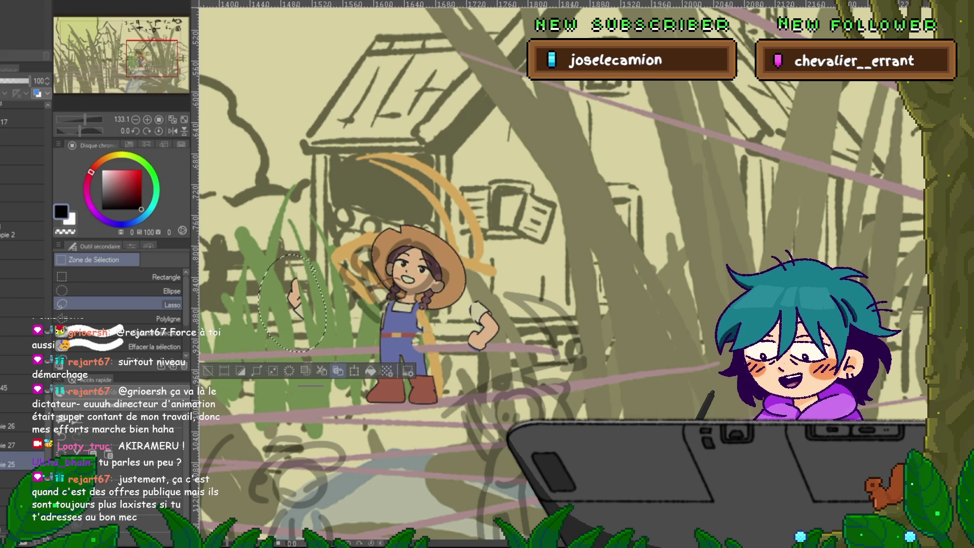
{"action": "left_click", "coordinate": [321, 370]}
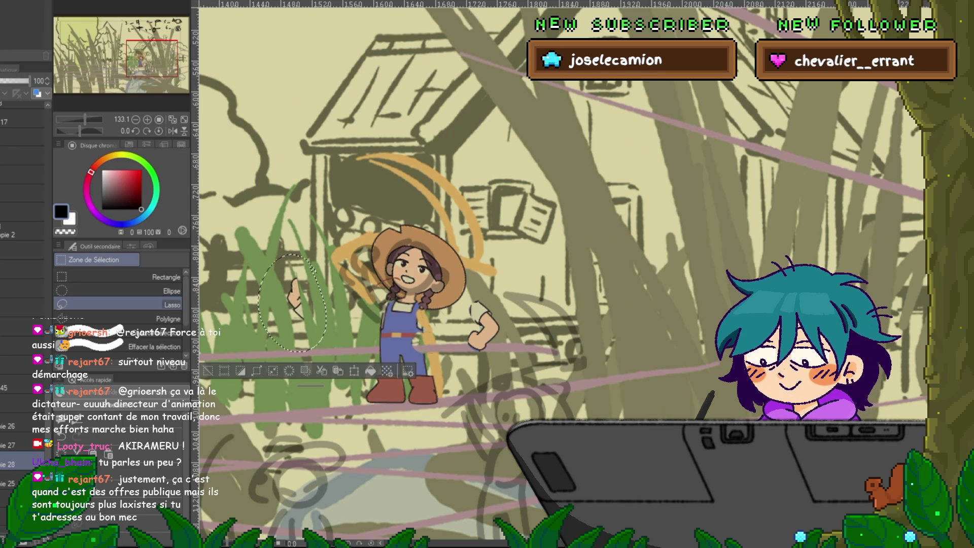
{"action": "key", "text": "ctrl+d"}
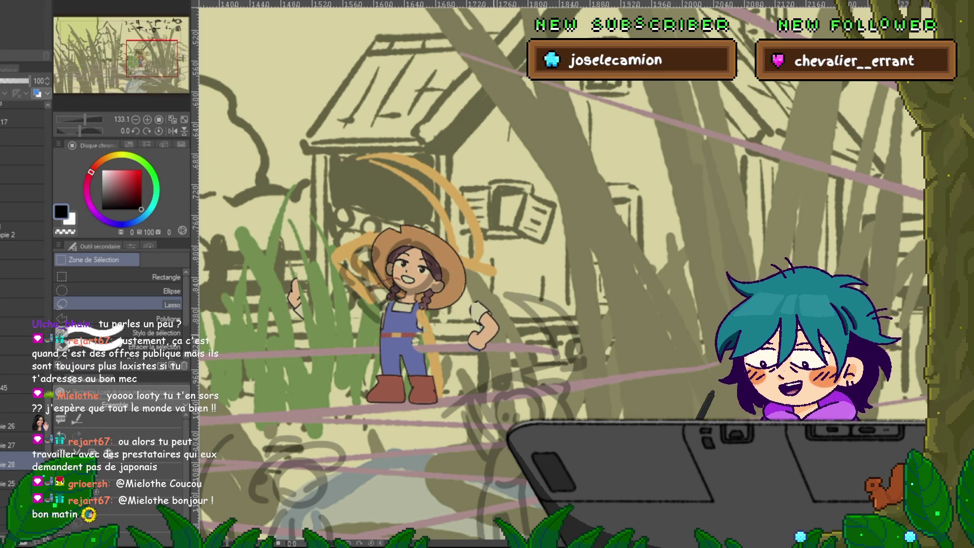
{"action": "scroll", "coordinate": [456, 274], "scroll_direction": "down", "scroll_amount": 5}
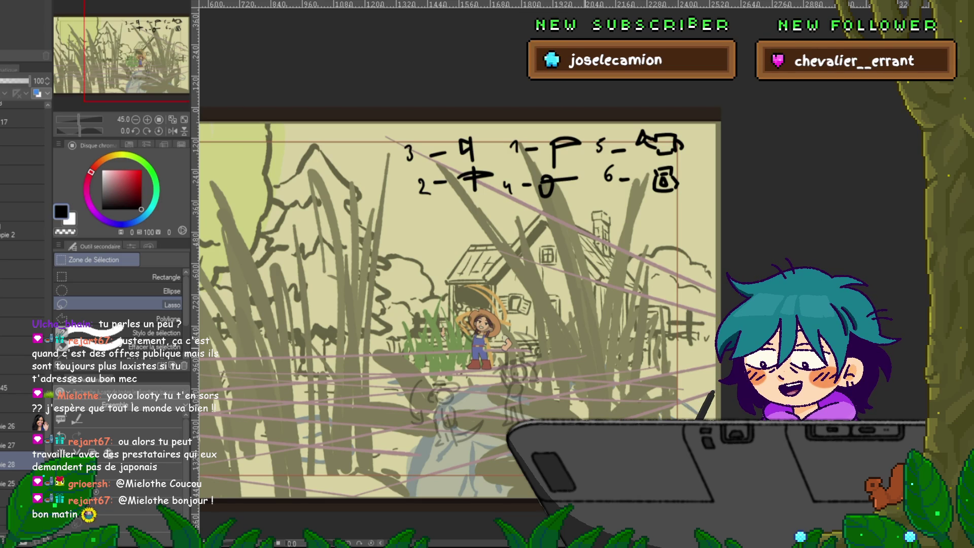
{"action": "scroll", "coordinate": [456, 305], "scroll_direction": "left", "scroll_amount": 3}
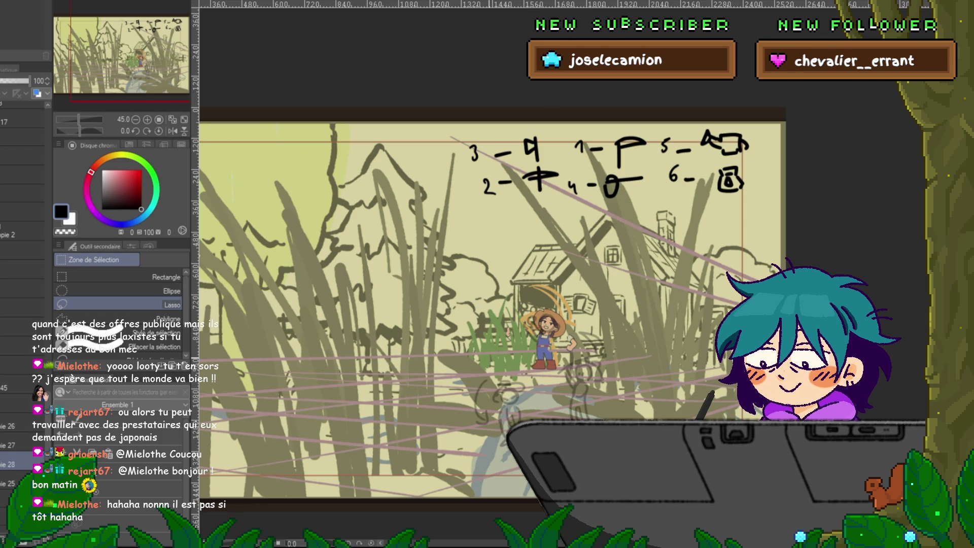
{"action": "scroll", "coordinate": [487, 279], "scroll_direction": "down", "scroll_amount": 2}
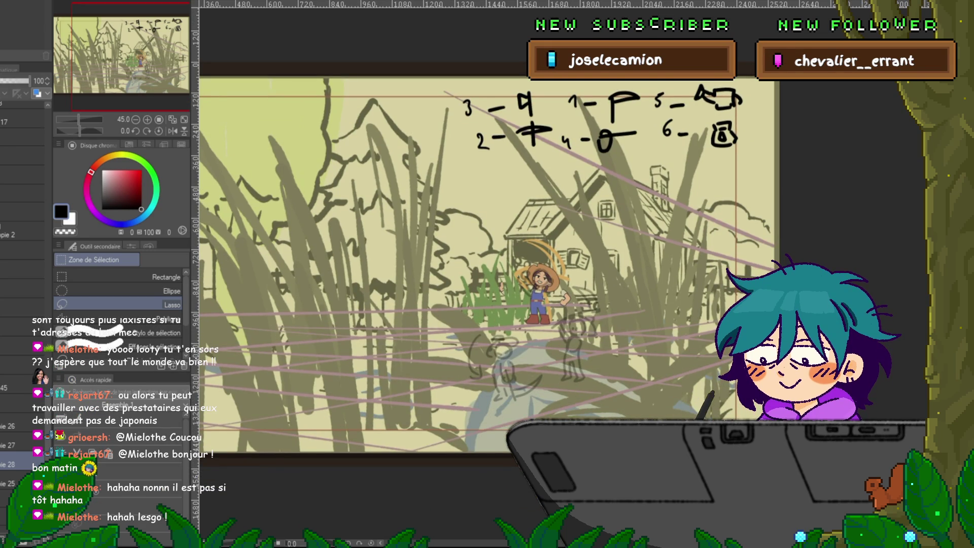
Cycle through the open canvases until the inked forest-and-farmhouse file with dark grass appears
{"action": "key", "text": "ctrl+Tab"}
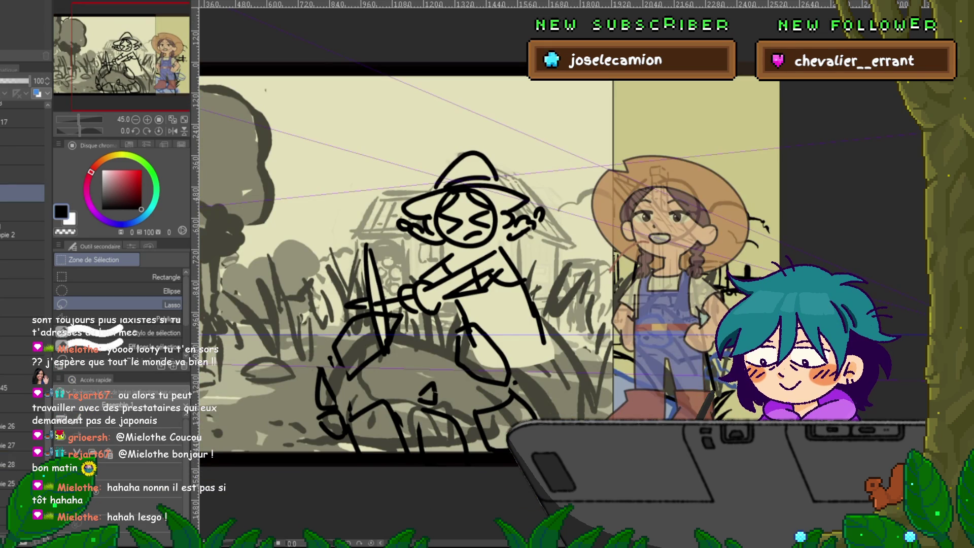
{"action": "key", "text": "ctrl+Tab"}
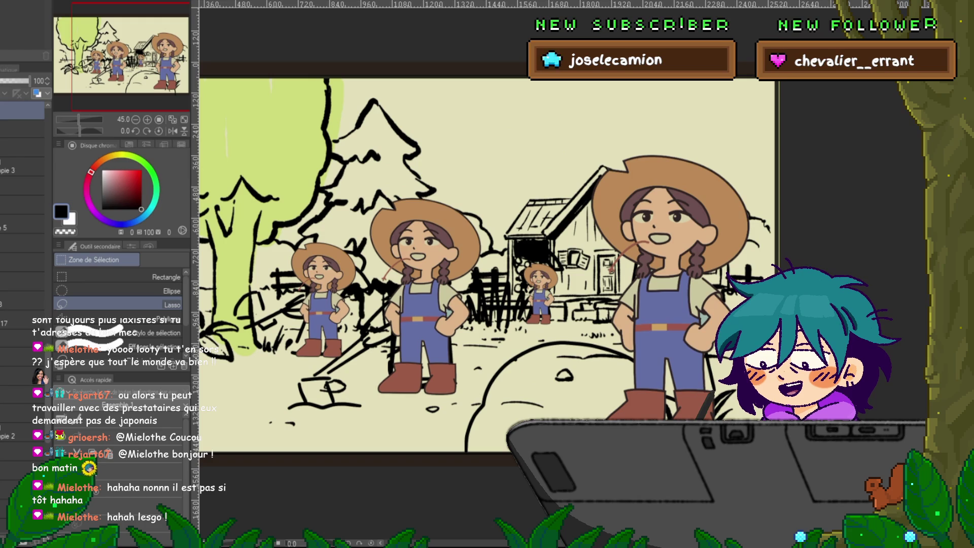
{"action": "key", "text": "ctrl+Tab"}
{"action": "key", "text": "ctrl+Tab"}
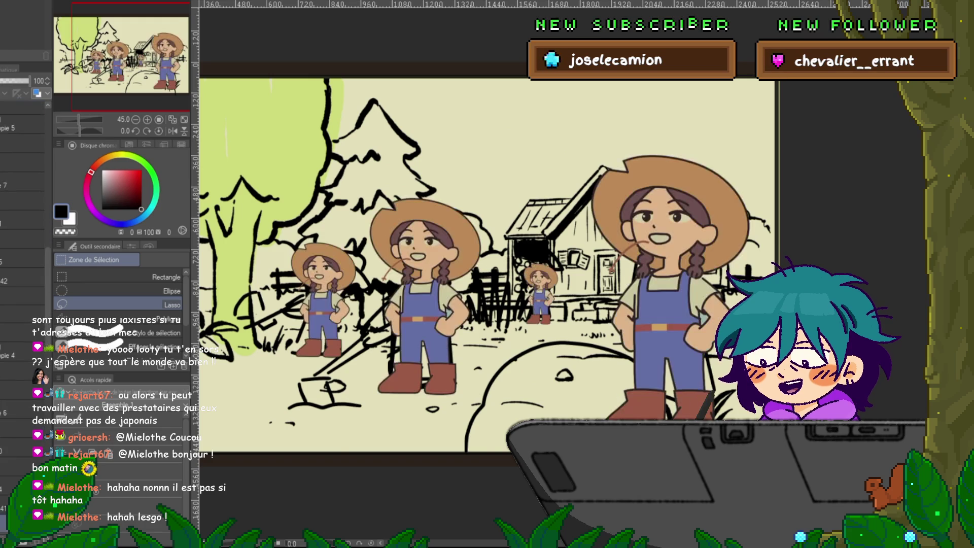
{"action": "key", "text": "ctrl+Tab"}
{"action": "key", "text": "ctrl+Tab"}
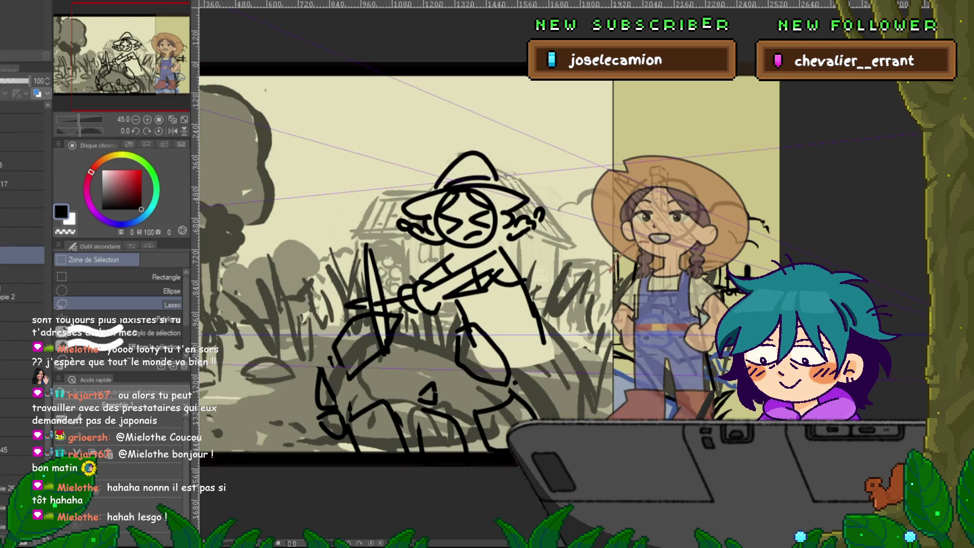
{"action": "key", "text": "ctrl+Tab"}
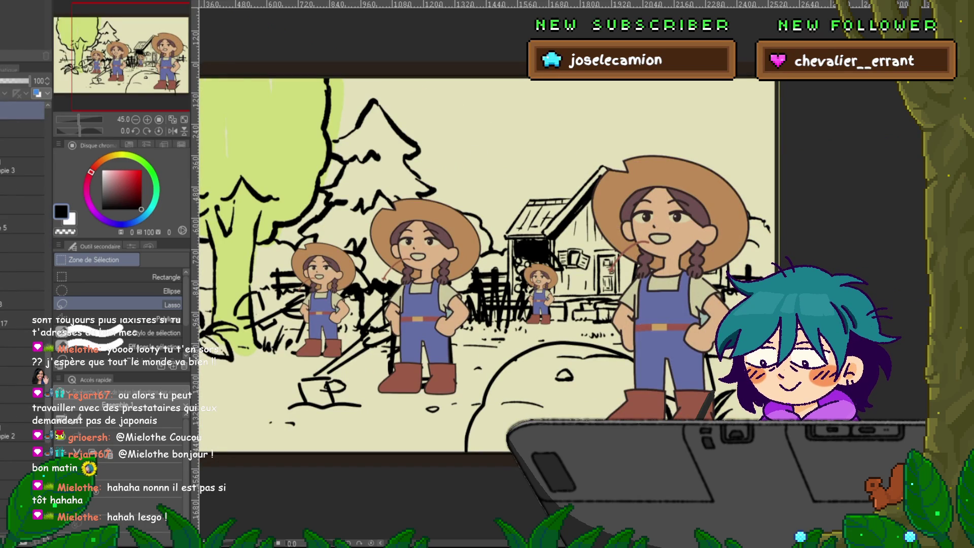
{"action": "key", "text": "ctrl+Tab"}
{"action": "key", "text": "ctrl+Tab"}
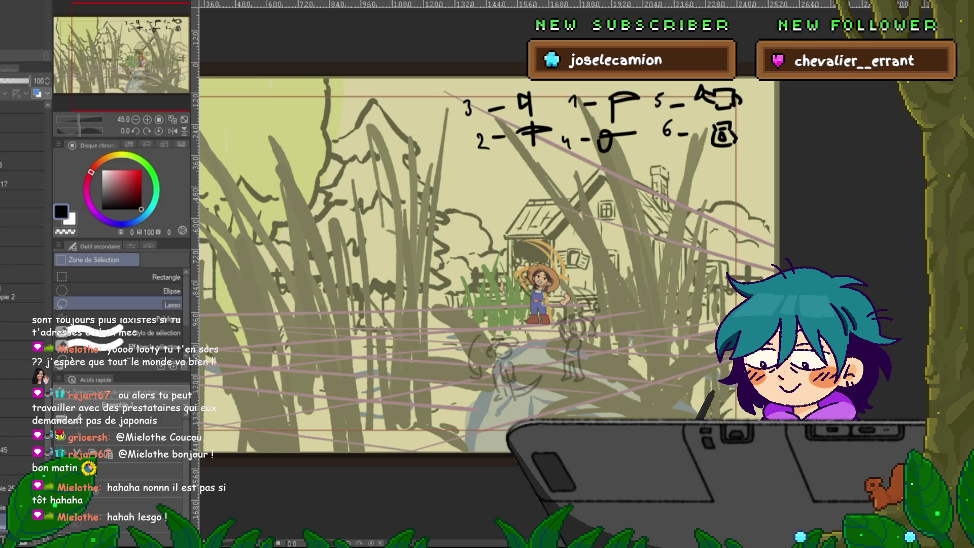
{"action": "key", "text": "ctrl+Tab"}
{"action": "key", "text": "ctrl+Tab"}
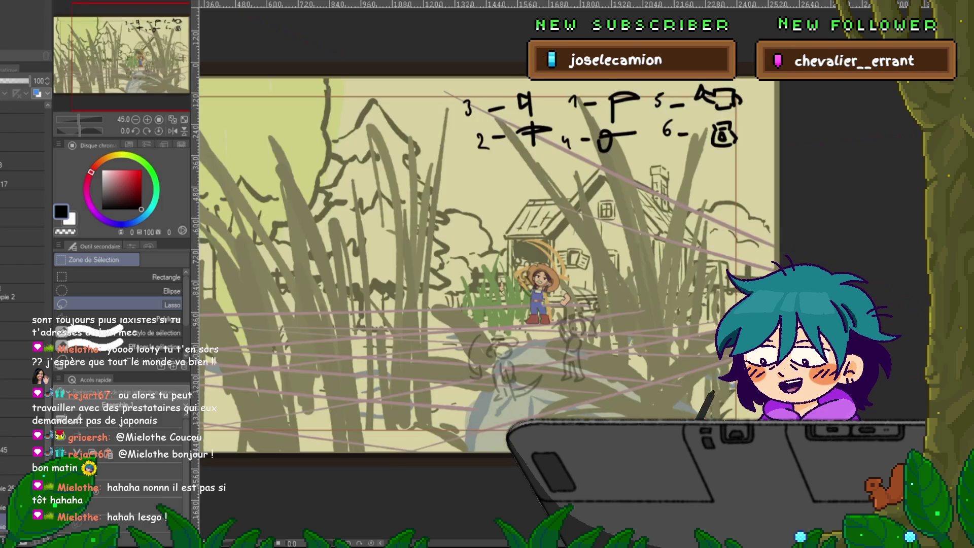
{"action": "key", "text": "ctrl+Tab"}
{"action": "key", "text": "ctrl+Tab"}
{"action": "key", "text": "ctrl+Tab"}
{"action": "key", "text": "ctrl+Tab"}
{"action": "key", "text": "ctrl+Tab"}
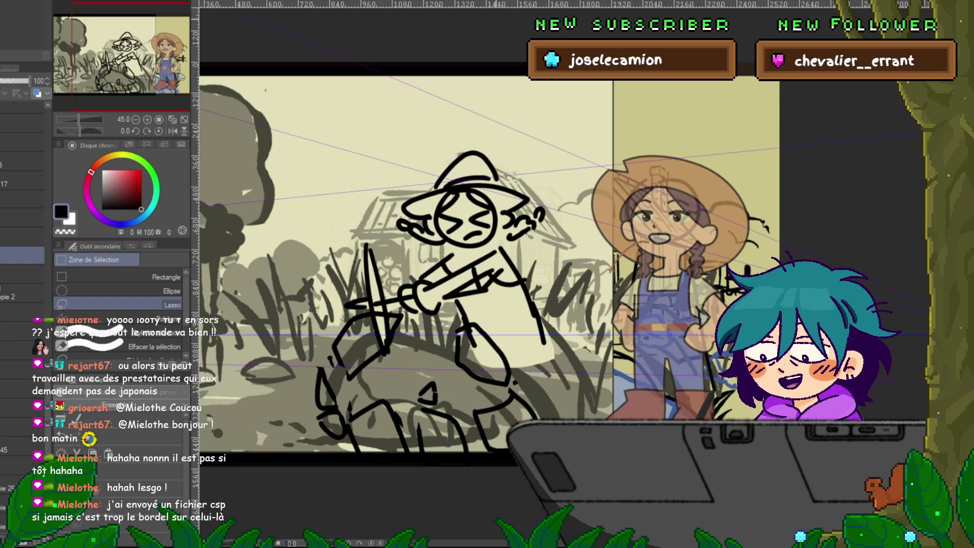
{"action": "key", "text": "ctrl+Tab"}
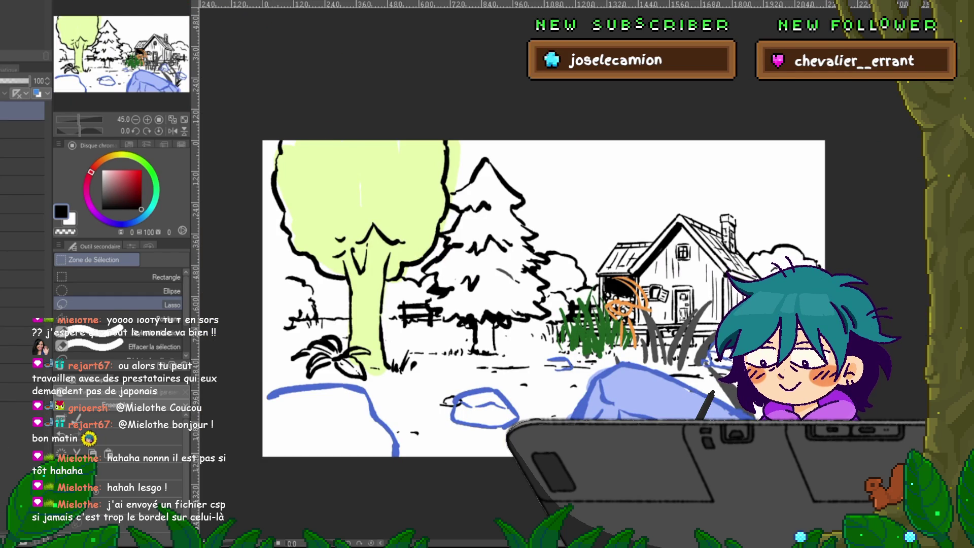
{"action": "key", "text": "ctrl+Tab"}
{"action": "key", "text": "ctrl+Tab"}
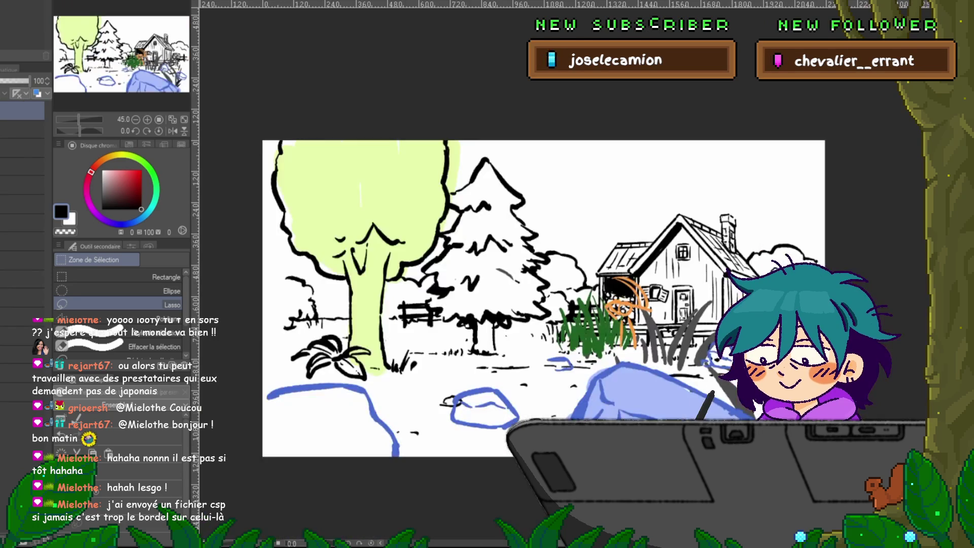
{"action": "key", "text": "ctrl+Tab"}
{"action": "key", "text": "ctrl+Tab"}
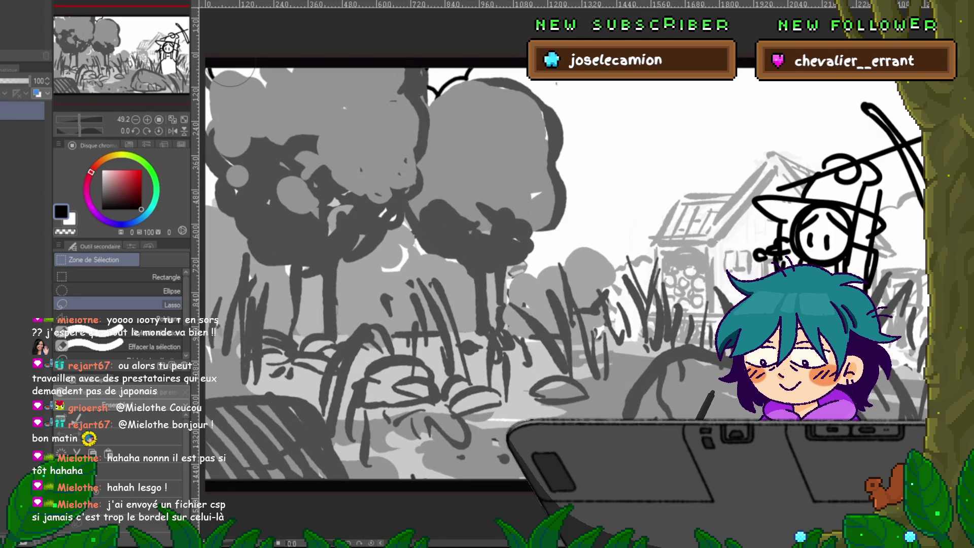
{"action": "key", "text": "ctrl+Tab"}
{"action": "key", "text": "ctrl+Tab"}
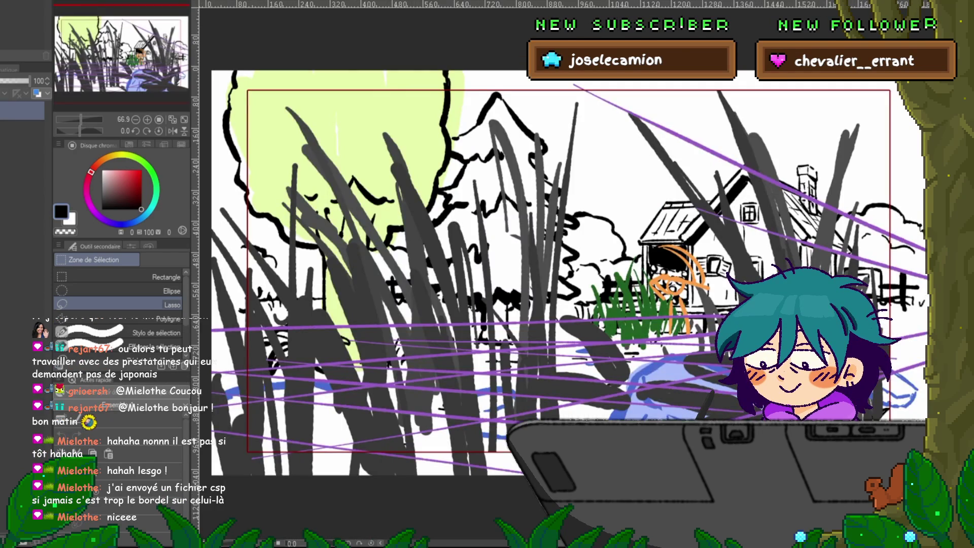
{"action": "key", "text": "ctrl+Tab"}
{"action": "key", "text": "ctrl+Tab"}
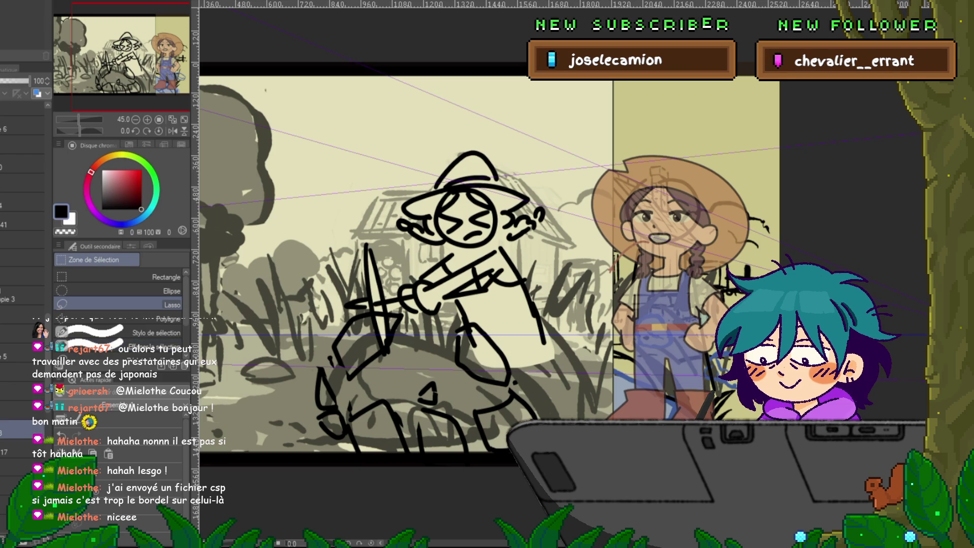
Switch back to the yellow-toned tall-grass scene and zoom in on the straw-hatted girl
{"action": "key", "text": "ctrl+Tab"}
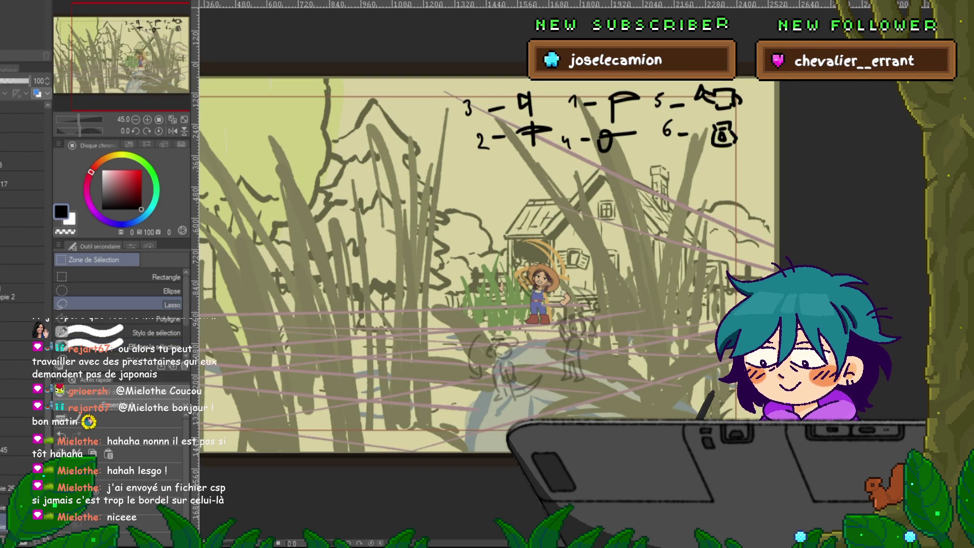
{"action": "scroll", "coordinate": [609, 305], "scroll_direction": "up", "scroll_amount": 5}
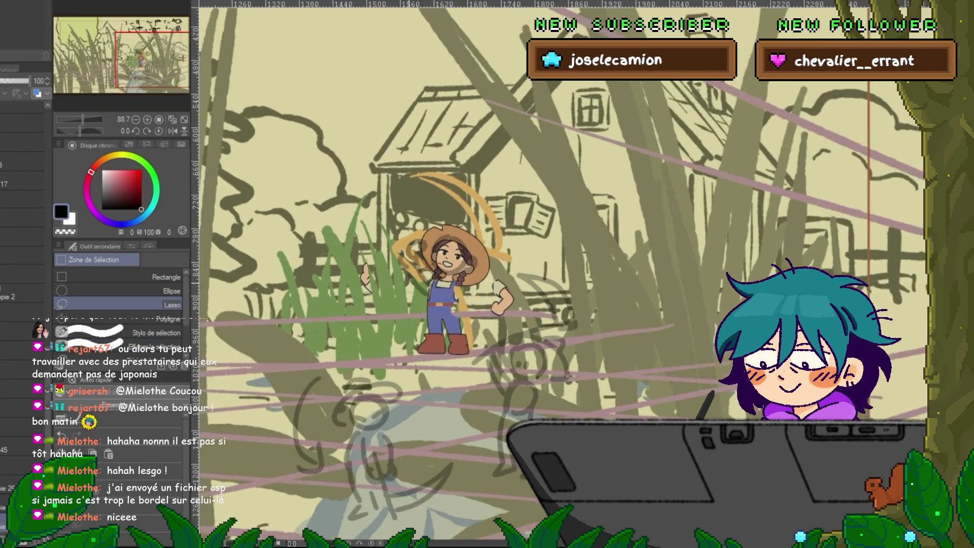
{"action": "scroll", "coordinate": [421, 294], "scroll_direction": "up", "scroll_amount": 4}
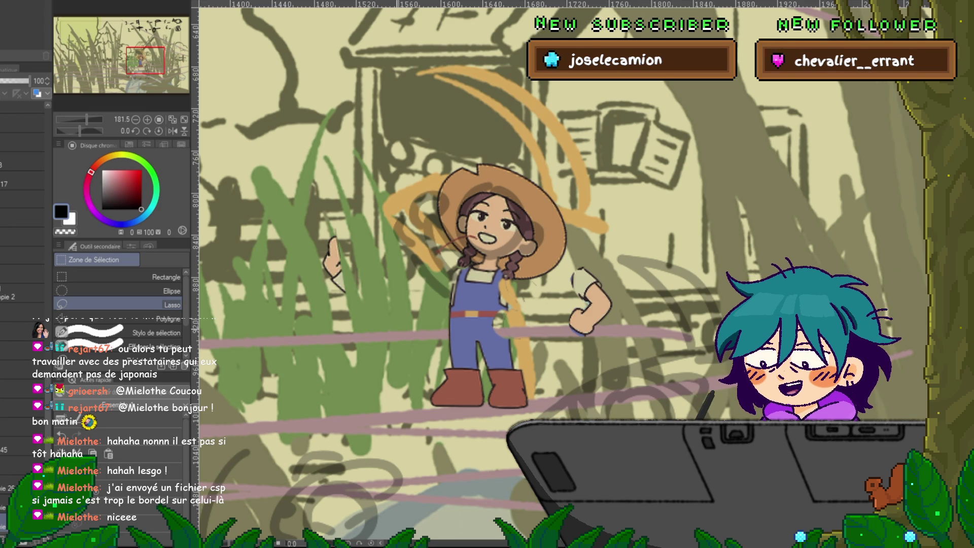
Toggle the head and body layers to identify them, then select the raised-hand layer
{"action": "key", "text": "p"}
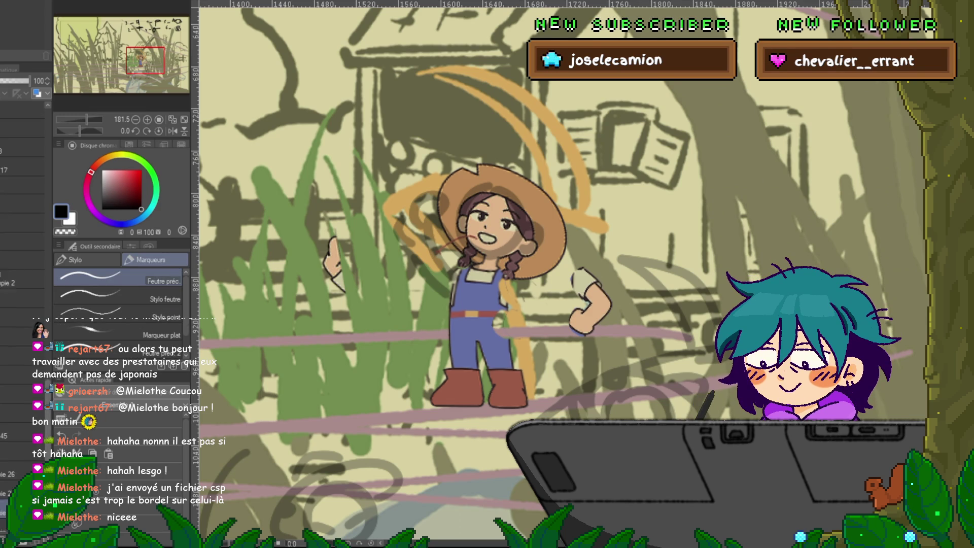
{"action": "scroll", "coordinate": [23, 406], "scroll_direction": "down", "scroll_amount": 3}
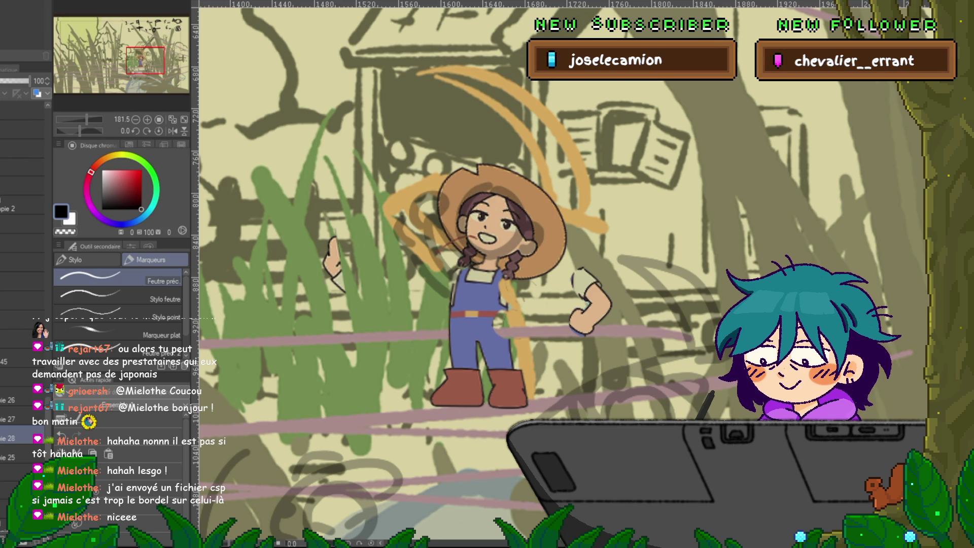
{"action": "left_click", "coordinate": [15, 458]}
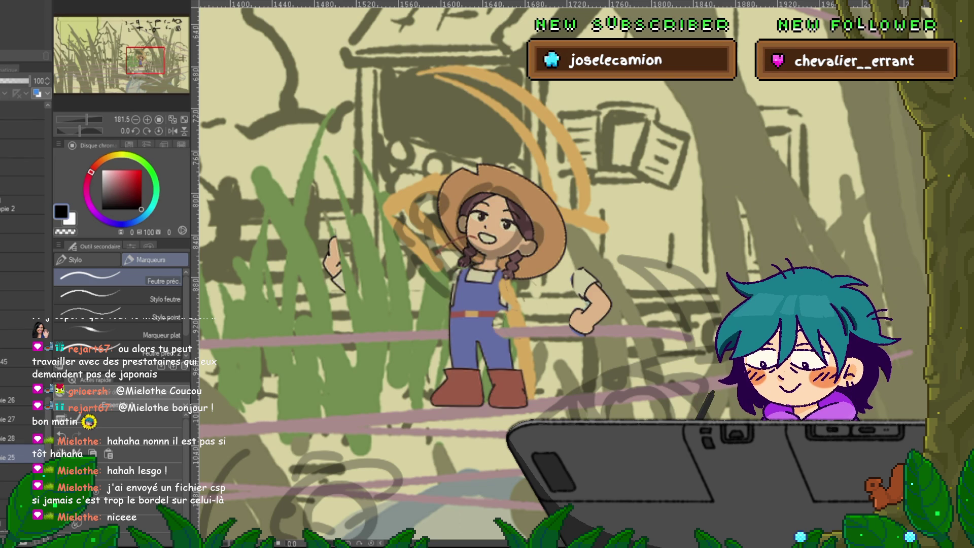
{"action": "left_click", "coordinate": [15, 419]}
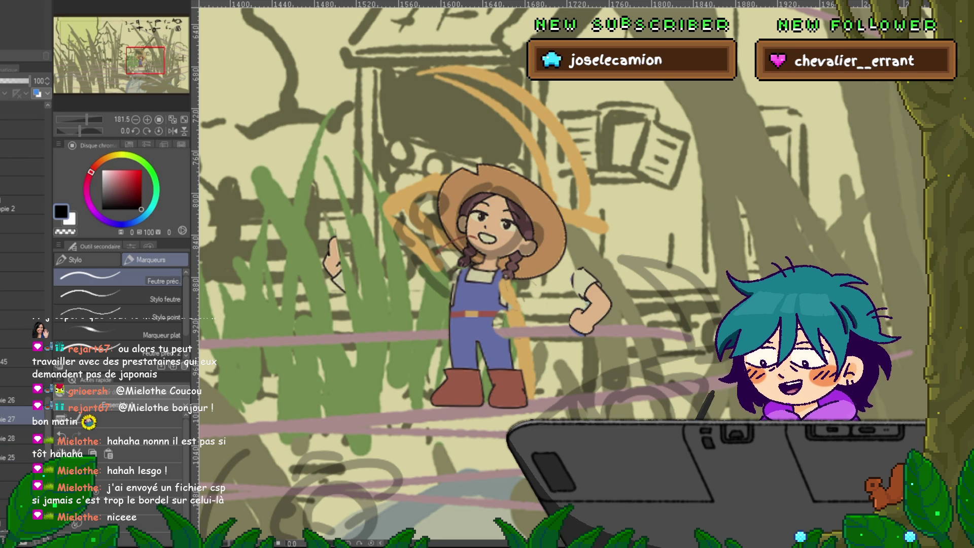
{"action": "left_click", "coordinate": [16, 80]}
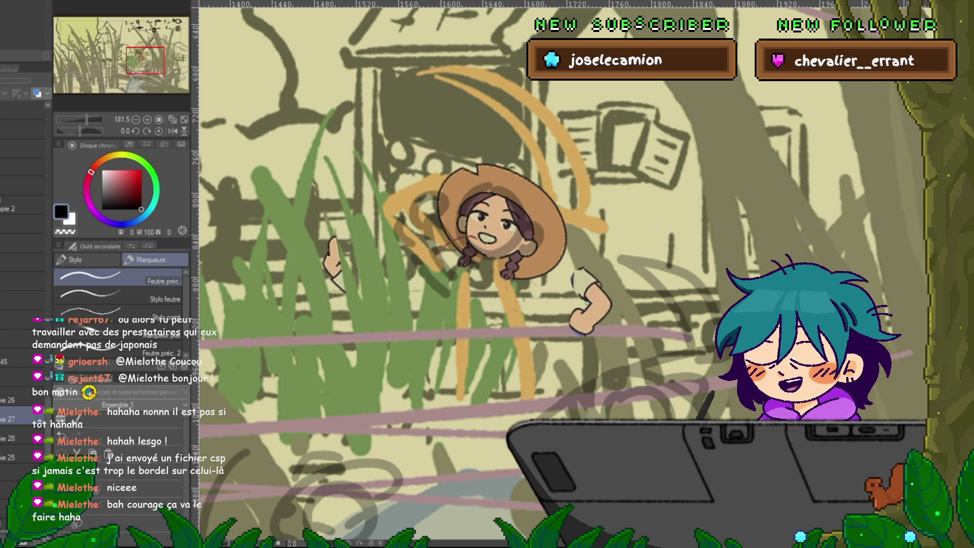
{"action": "left_click", "coordinate": [16, 80]}
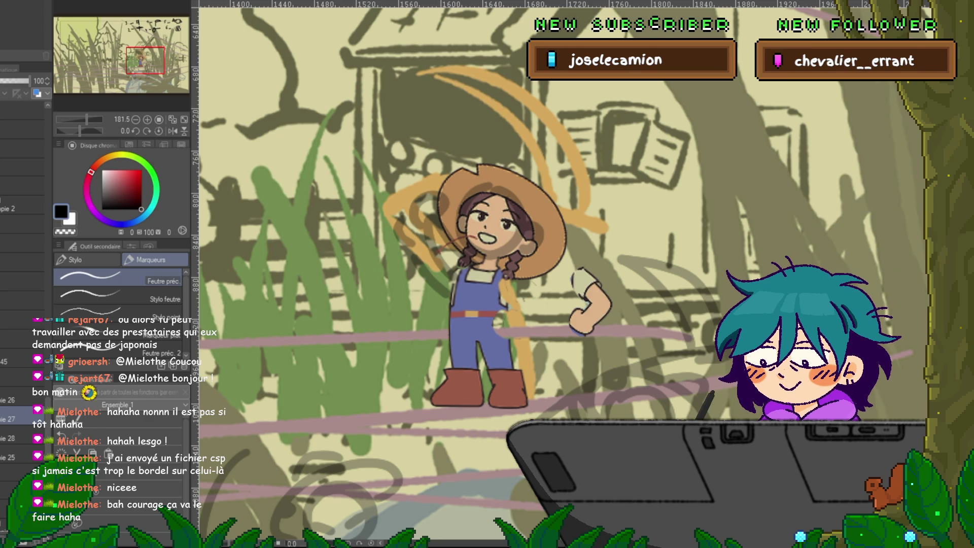
{"action": "left_click", "coordinate": [16, 438]}
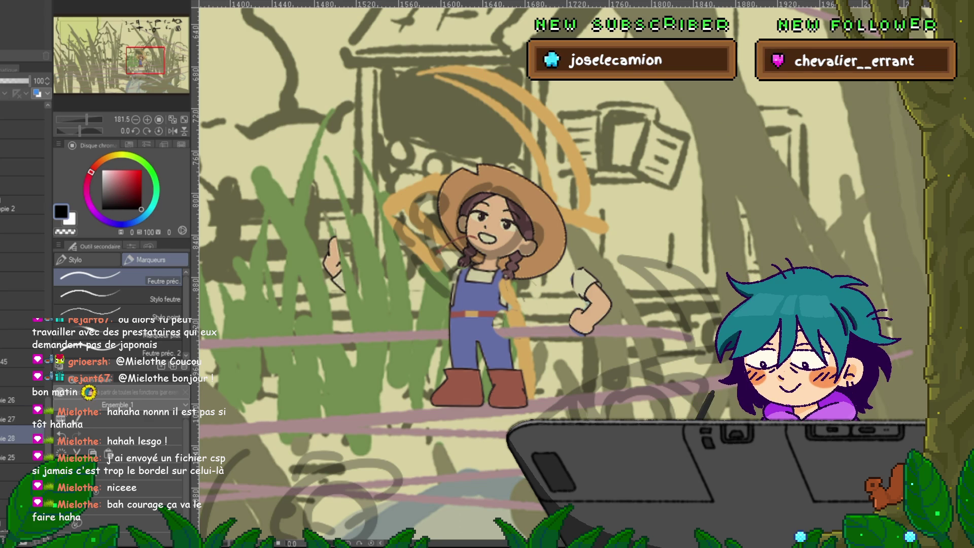
Move the raised hand up beside her head, lower it slightly, and commit
{"action": "key", "text": "ctrl+t"}
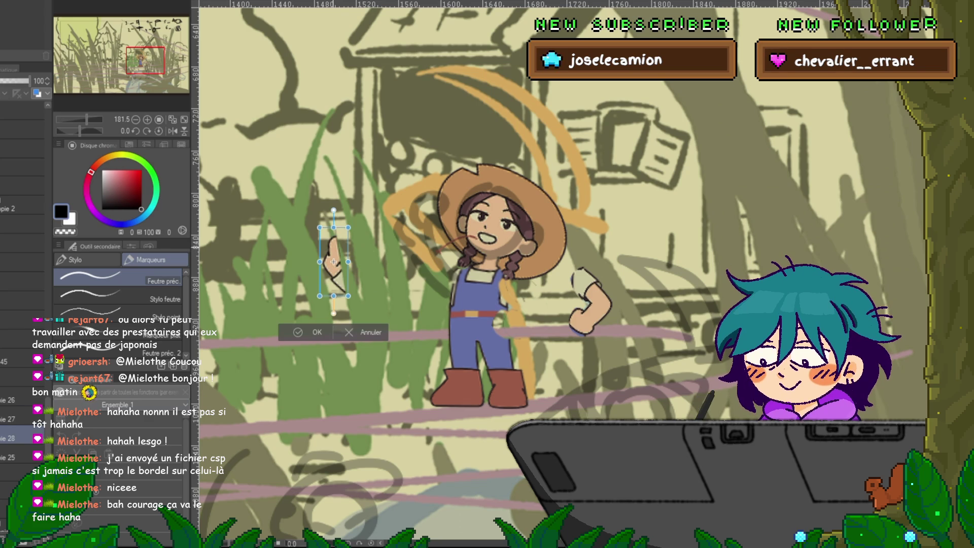
{"action": "left_click_drag", "start_coordinate": [334, 265], "coordinate": [447, 242]}
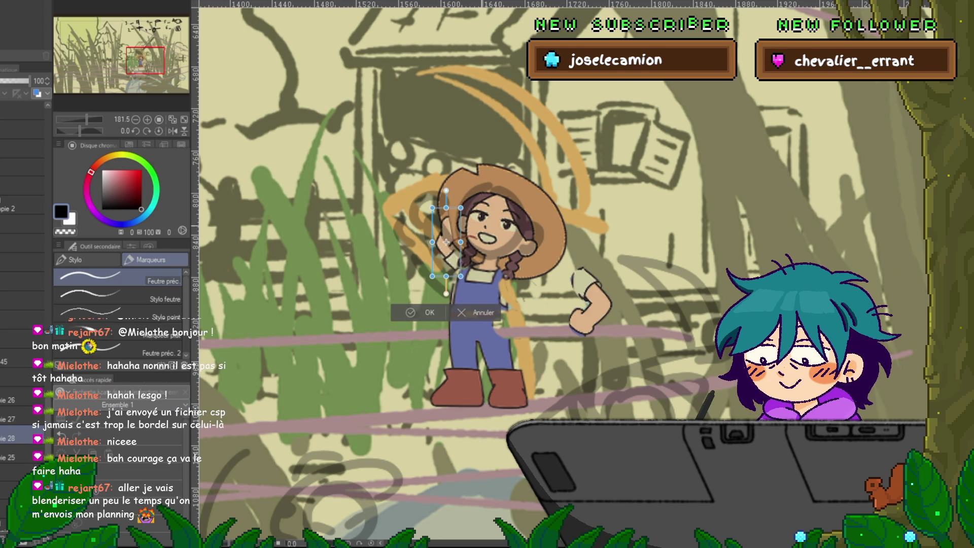
{"action": "left_click_drag", "start_coordinate": [447, 242], "coordinate": [447, 244]}
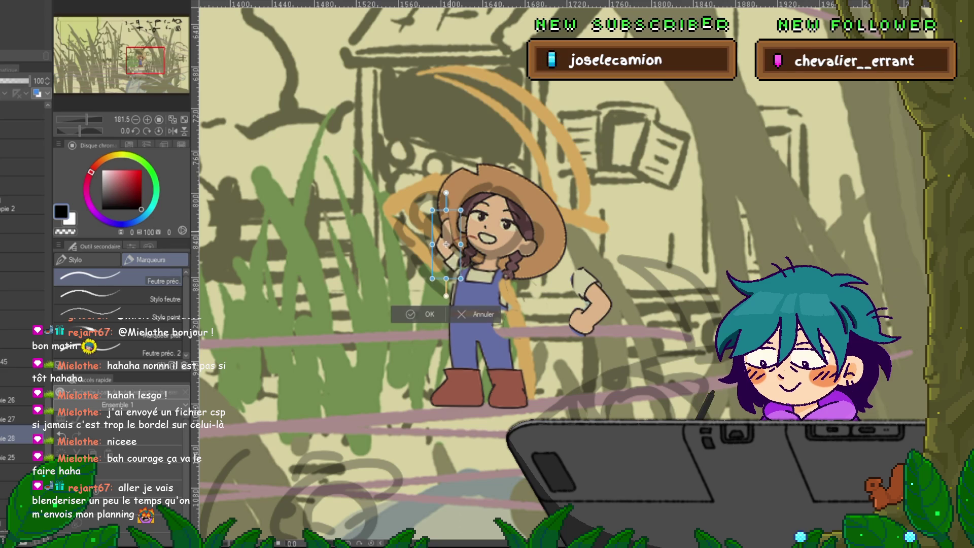
{"action": "key", "text": "Return"}
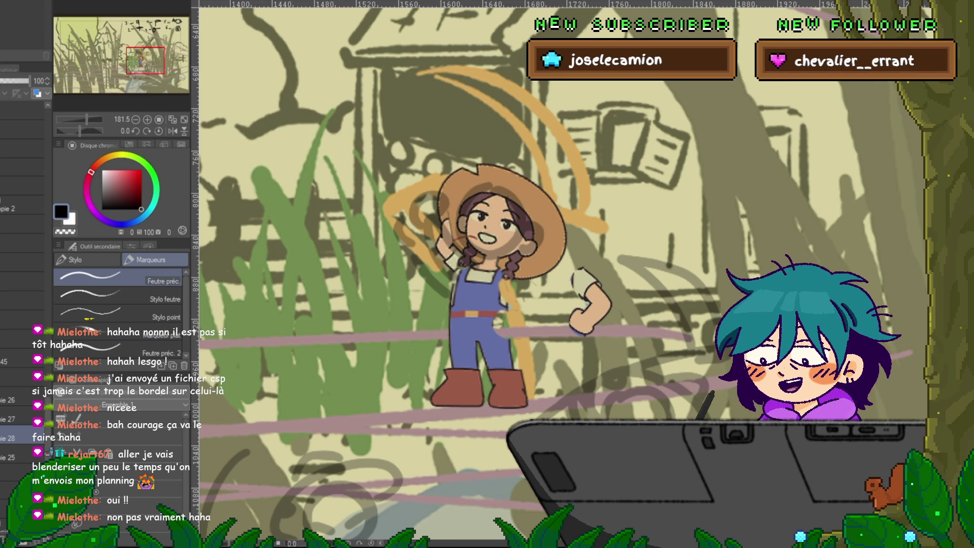
Select the hip-arm layer and transform the arm from her hip onto her chest
{"action": "left_click", "coordinate": [10, 419]}
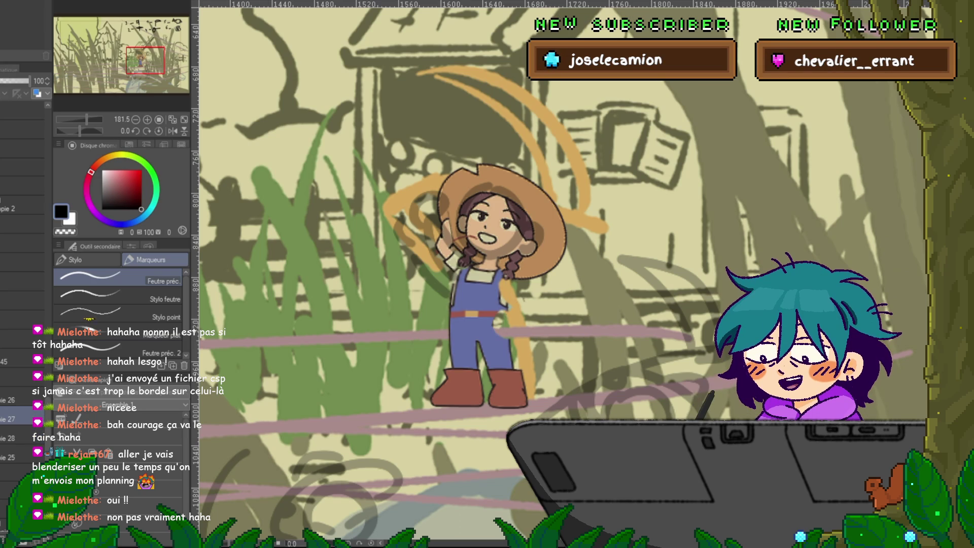
{"action": "left_click", "coordinate": [10, 400]}
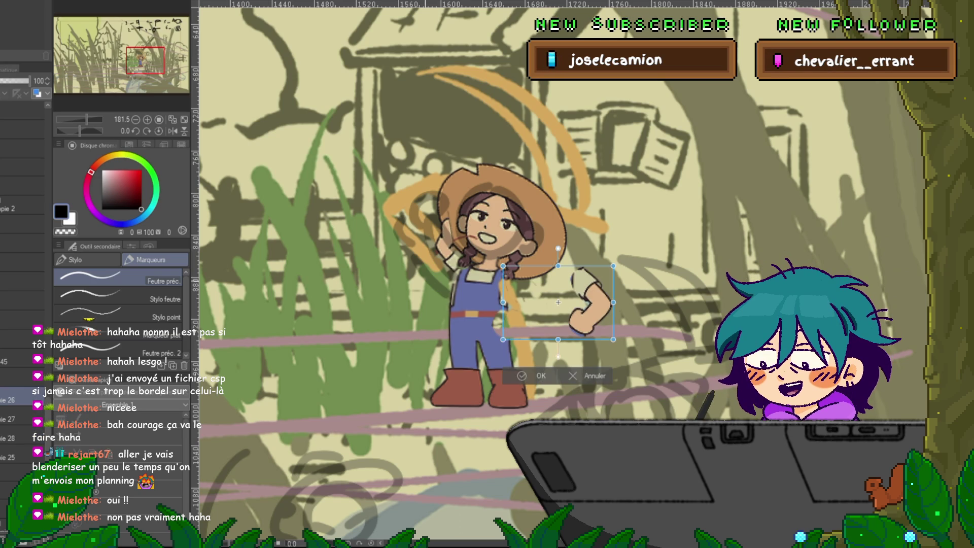
{"action": "key", "text": "ctrl+t"}
{"action": "mouse_move", "coordinate": [553, 310]}
{"action": "left_mouse_down"}
{"action": "mouse_move", "coordinate": [440, 293]}
{"action": "mouse_move", "coordinate": [473, 253]}
{"action": "left_mouse_up"}
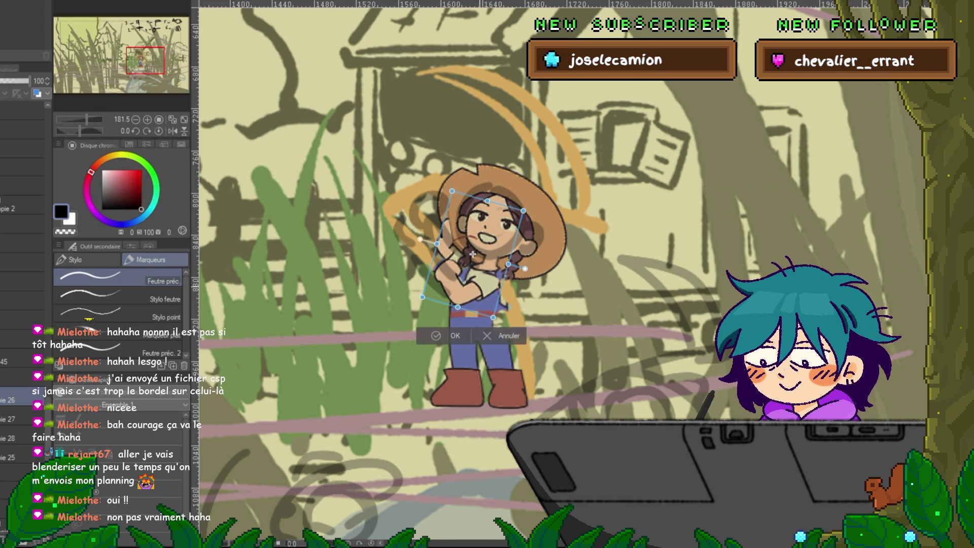
{"action": "key", "text": "Return"}
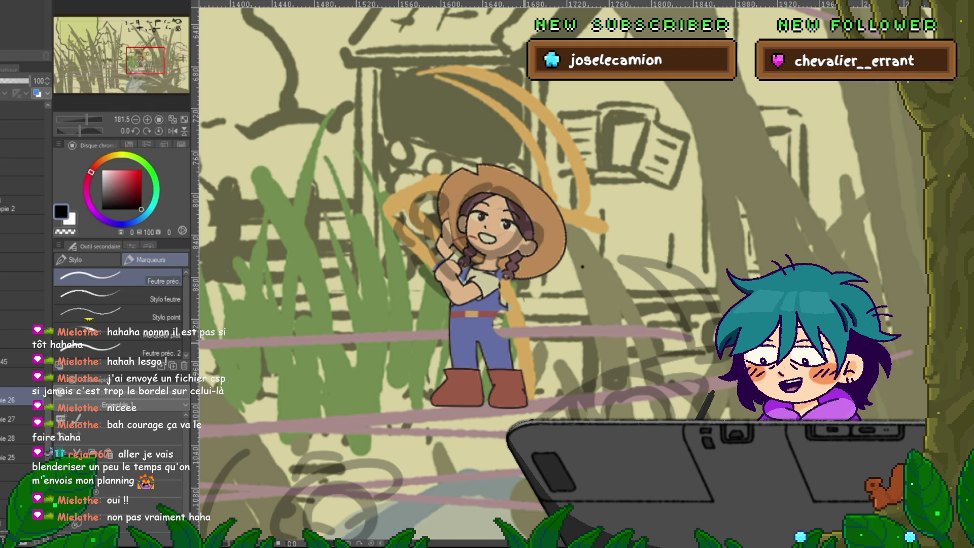
{"action": "left_click_drag", "start_coordinate": [457, 253], "coordinate": [420, 274]}
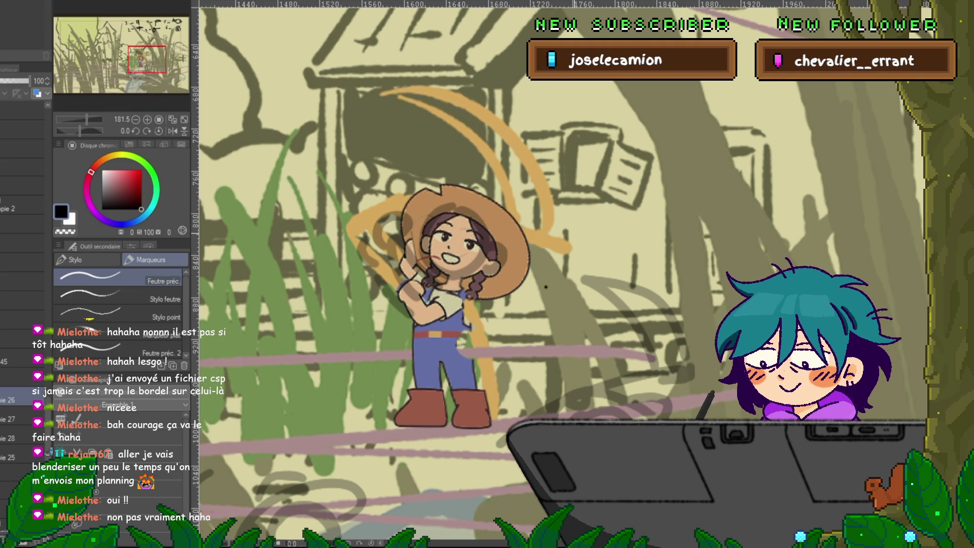
{"action": "mouse_move", "coordinate": [584, 221]}
{"action": "left_mouse_down"}
{"action": "mouse_move", "coordinate": [591, 253]}
{"action": "mouse_move", "coordinate": [622, 284]}
{"action": "mouse_move", "coordinate": [592, 269]}
{"action": "mouse_move", "coordinate": [641, 305]}
{"action": "left_mouse_up"}
{"action": "key", "text": "ctrl+z"}
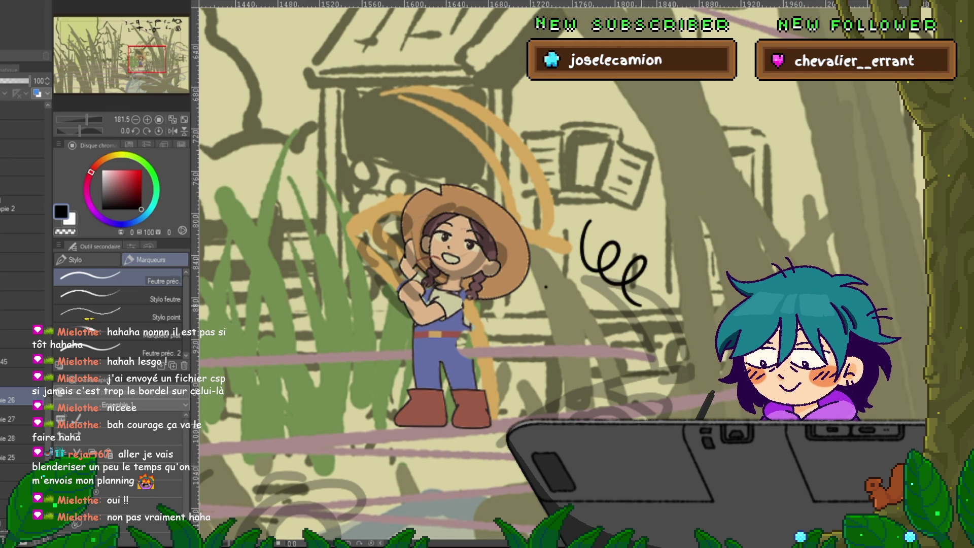
{"action": "key", "text": "ctrl+z"}
{"action": "mouse_move", "coordinate": [589, 221]}
{"action": "left_mouse_down"}
{"action": "mouse_move", "coordinate": [606, 274]}
{"action": "mouse_move", "coordinate": [640, 304]}
{"action": "left_mouse_up"}
{"action": "key", "text": "ctrl+z"}
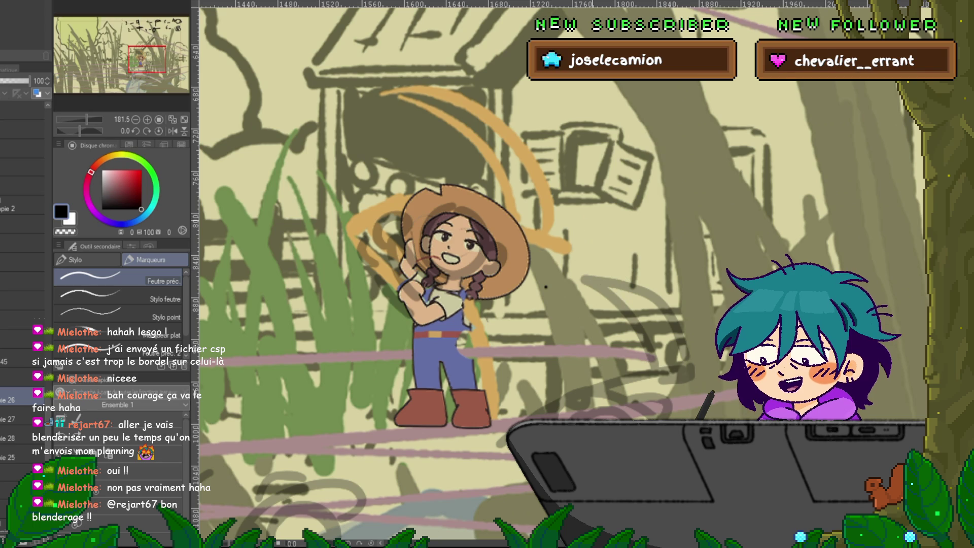
{"action": "mouse_move", "coordinate": [583, 211]}
{"action": "left_mouse_down"}
{"action": "mouse_move", "coordinate": [599, 276]}
{"action": "mouse_move", "coordinate": [637, 310]}
{"action": "left_mouse_up"}
{"action": "key", "text": "ctrl+z"}
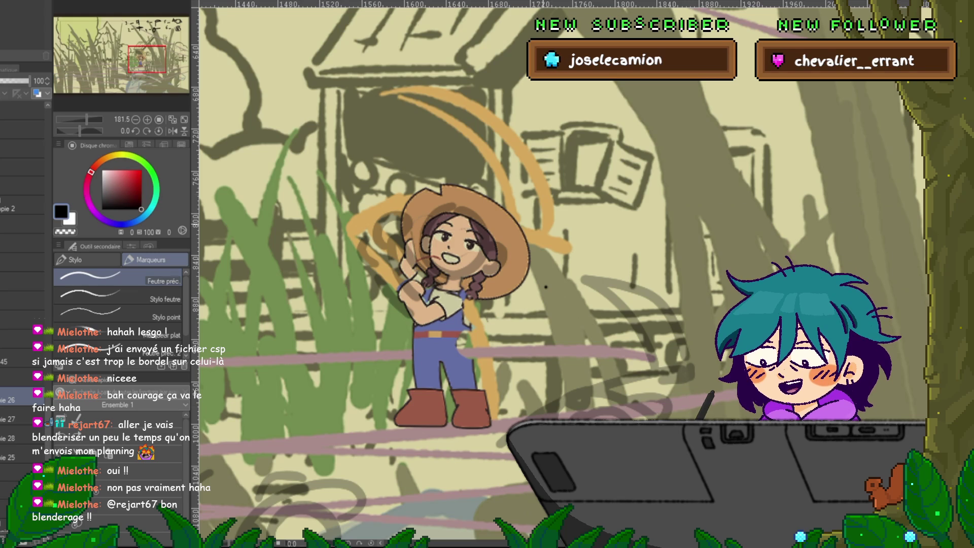
{"action": "left_click_drag", "start_coordinate": [507, 254], "coordinate": [483, 288]}
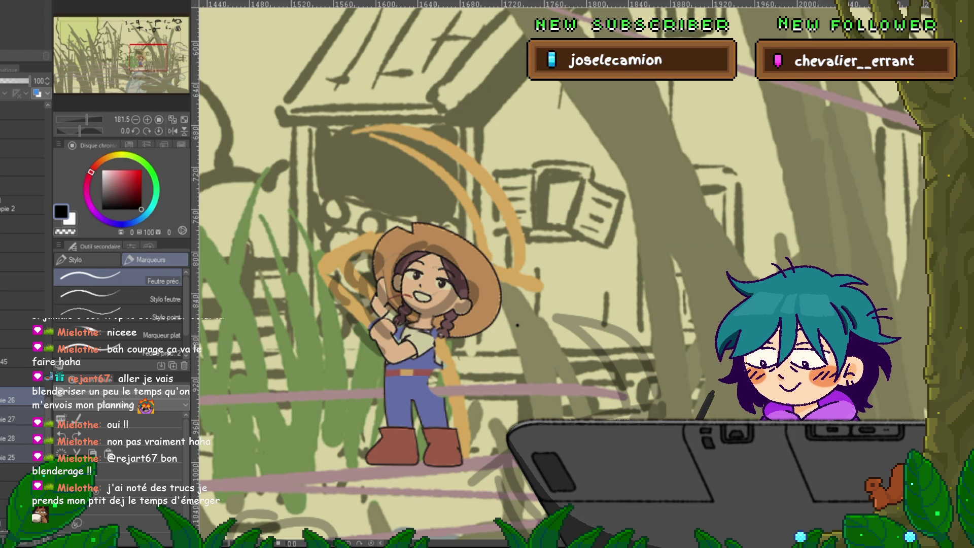
Merge the girl's layers into one and compare her against the sketch
{"action": "key", "text": "shift+alt+e"}
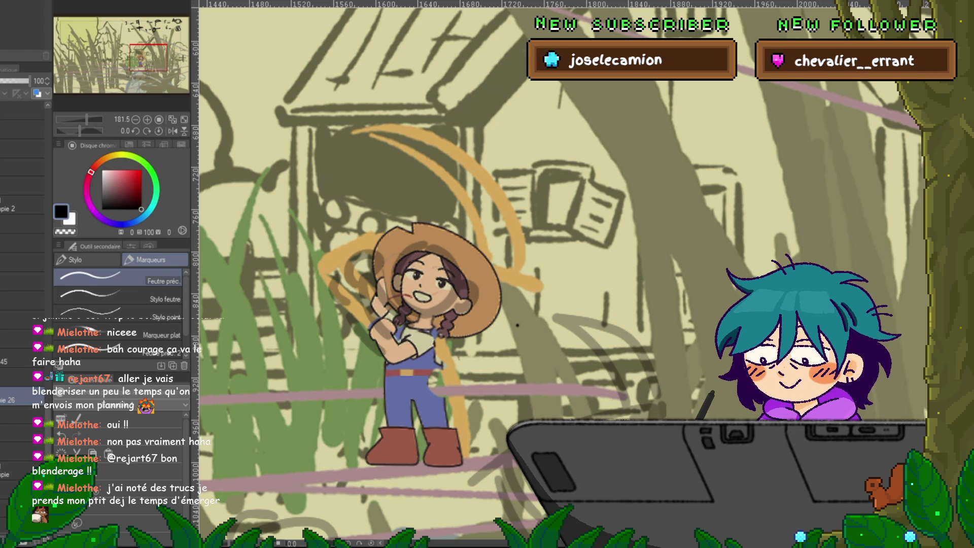
{"action": "key", "text": "ctrl+z"}
{"action": "key", "text": "ctrl+y"}
{"action": "key", "text": "ctrl+z"}
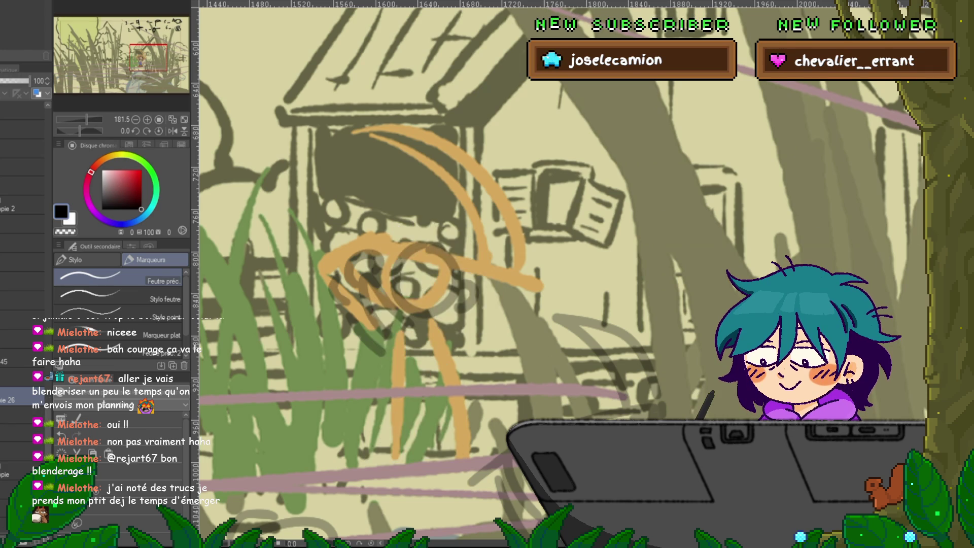
{"action": "key", "text": "ctrl+y"}
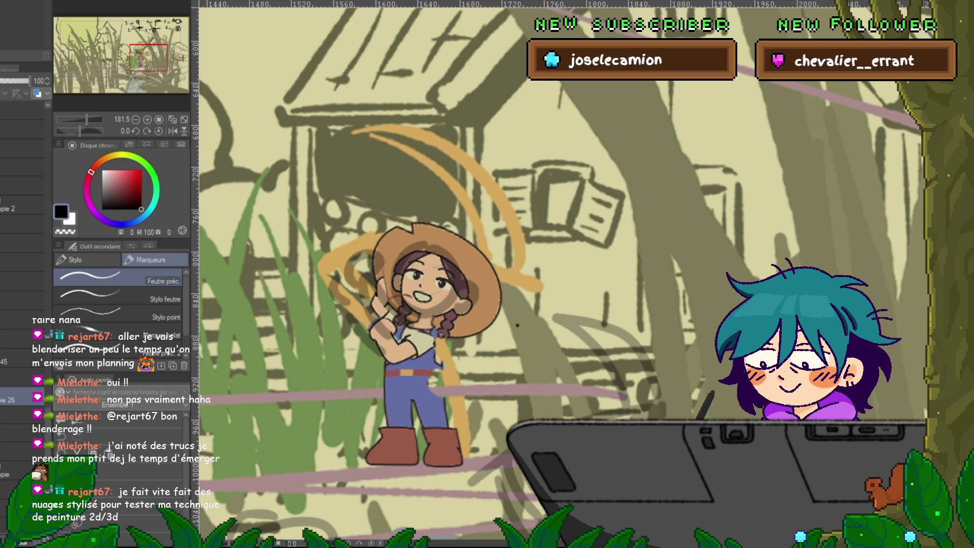
Fade the merged girl layer to 45% opacity and paste a copied image as a new layer
{"action": "left_click", "coordinate": [14, 81]}
{"action": "left_click_drag", "start_coordinate": [13, 81], "coordinate": [13, 81]}
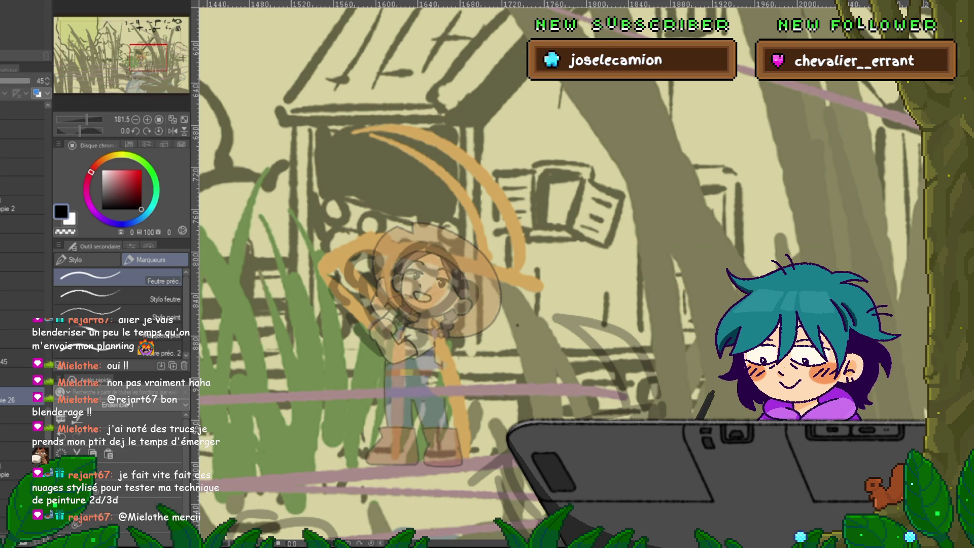
{"action": "key", "text": "ctrl+y"}
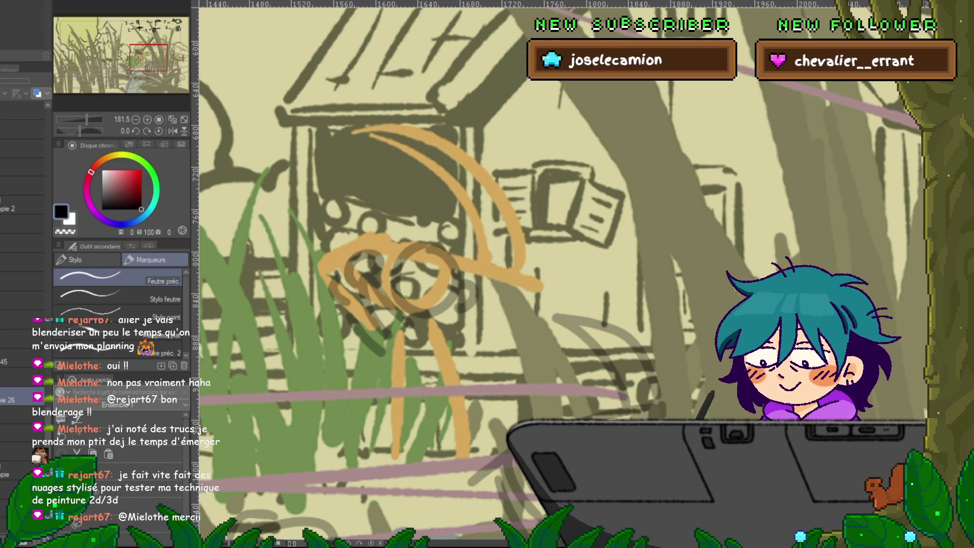
{"action": "key", "text": "ctrl+z"}
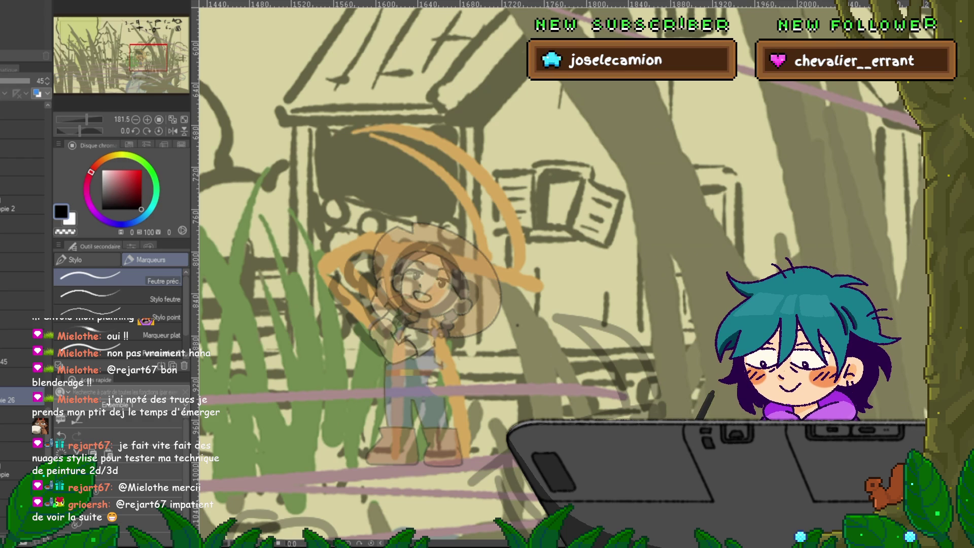
{"action": "key", "text": "ctrl+v"}
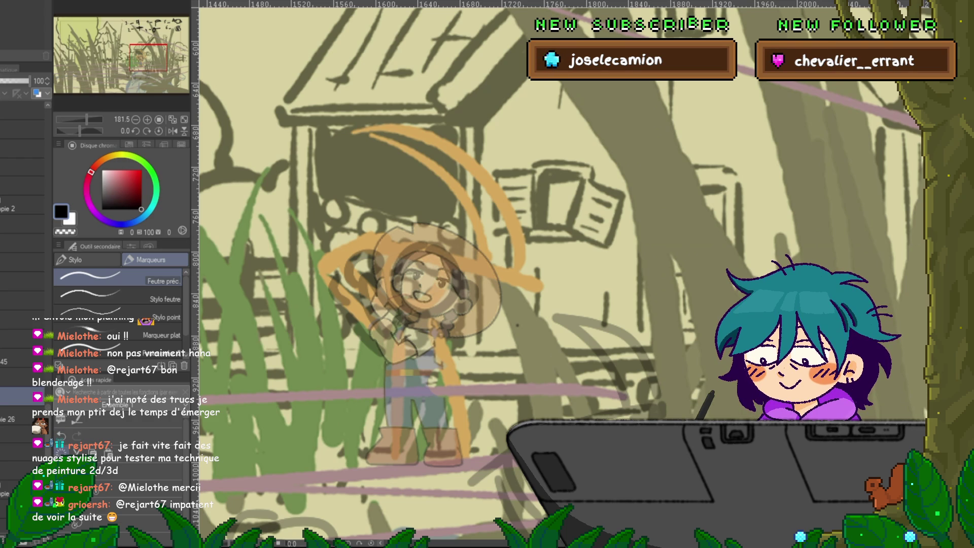
{"action": "key", "text": "ctrl+t"}
Move the pasted pickaxe to the canvas centre and commit its placement
{"action": "scroll", "coordinate": [456, 339], "scroll_direction": "down", "scroll_amount": 8}
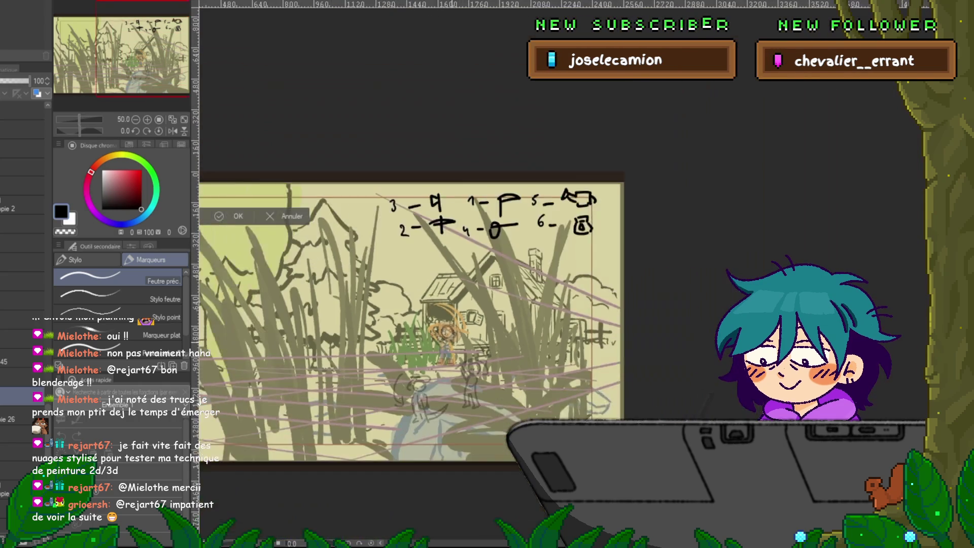
{"action": "scroll", "coordinate": [329, 272], "scroll_direction": "down", "scroll_amount": 3}
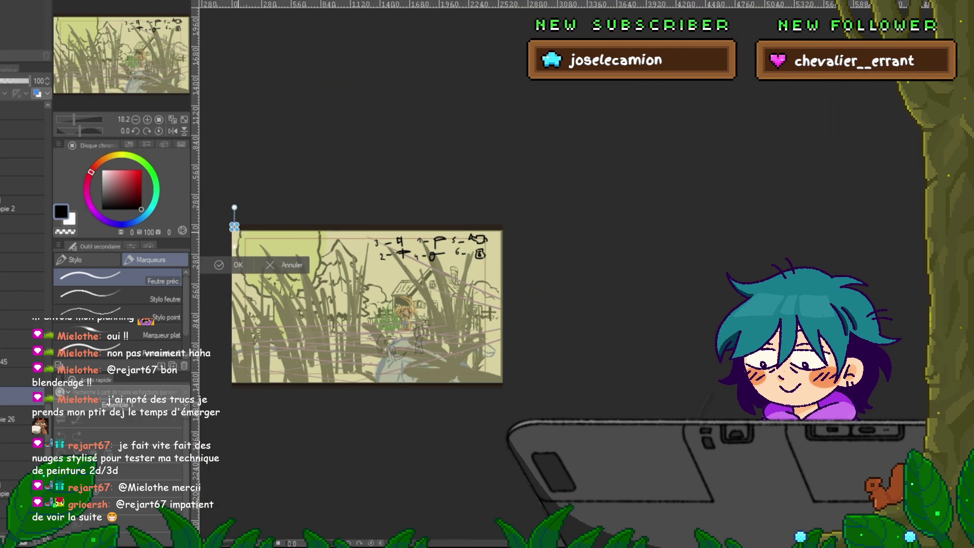
{"action": "left_click_drag", "start_coordinate": [266, 259], "coordinate": [352, 301]}
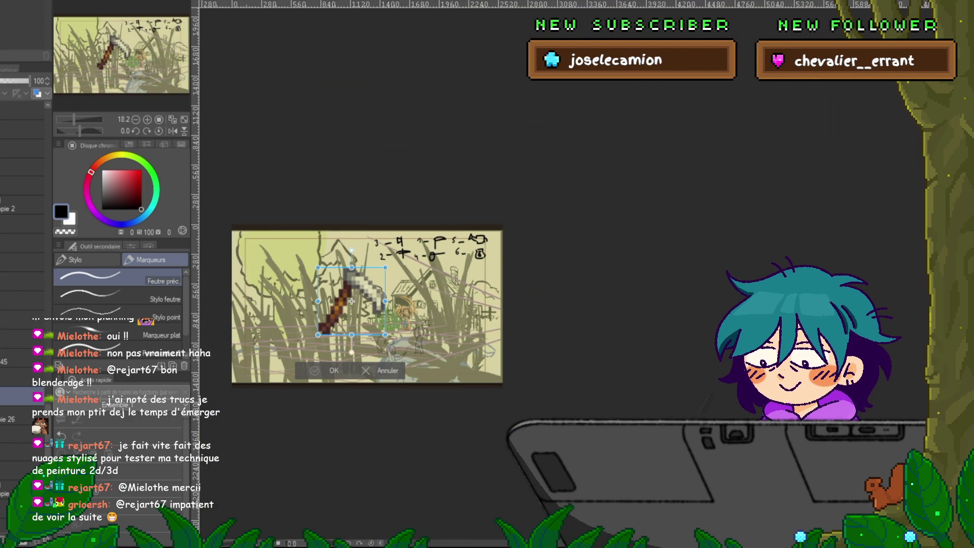
{"action": "key", "text": "Return"}
{"action": "scroll", "coordinate": [352, 301], "scroll_direction": "up", "scroll_amount": 4}
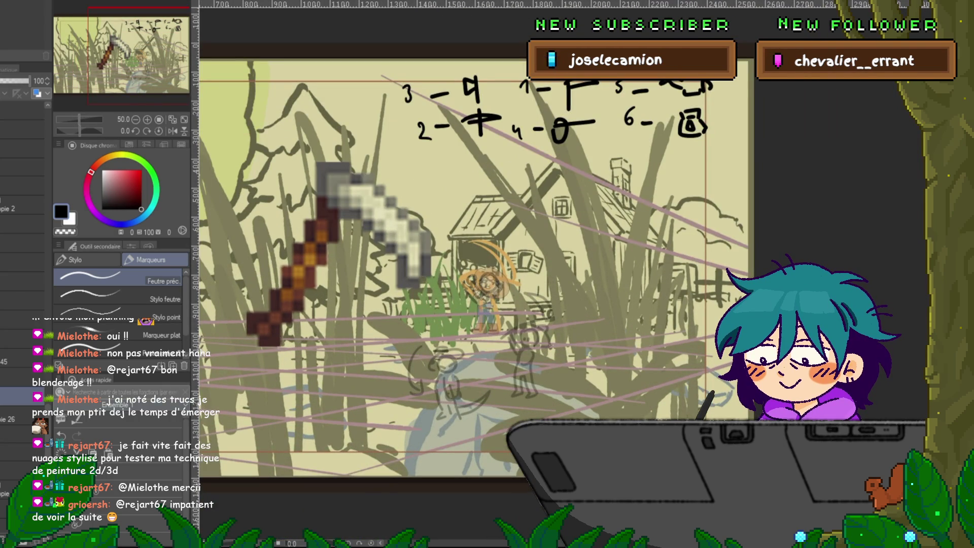
Flip the pickaxe horizontally, rotate it about 34° counter-clockwise, skew it, and commit
{"action": "key", "text": "ctrl+t"}
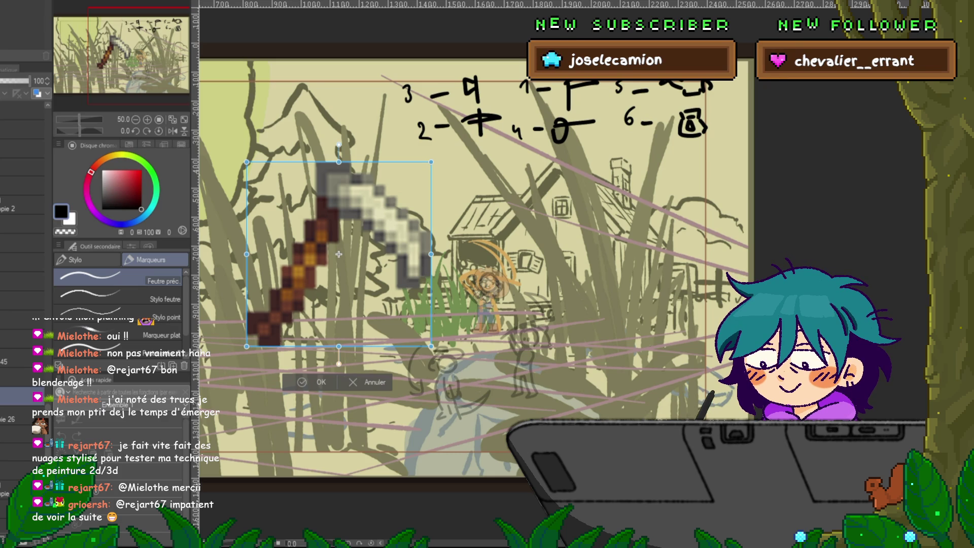
{"action": "key", "text": "h"}
{"action": "left_click_drag", "start_coordinate": [442, 152], "coordinate": [367, 113]}
{"action": "mouse_move", "coordinate": [386, 334]}
{"action": "left_mouse_down"}
{"action": "mouse_move", "coordinate": [372, 343]}
{"action": "mouse_move", "coordinate": [400, 324]}
{"action": "left_mouse_up"}
{"action": "key", "text": "Return"}
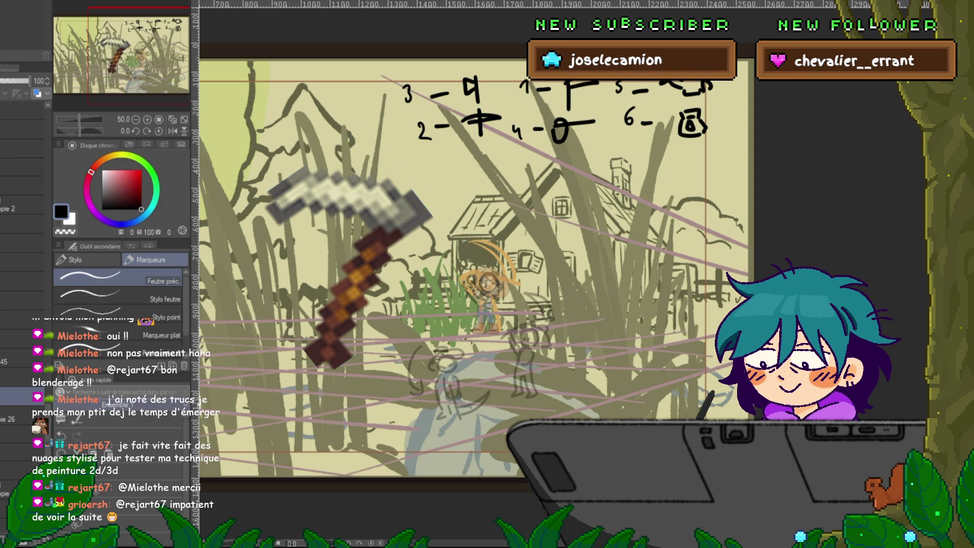
Shrink the pickaxe, rotate it clockwise to a swinging angle, and set it in the girl's hands
{"action": "key", "text": "ctrl+t"}
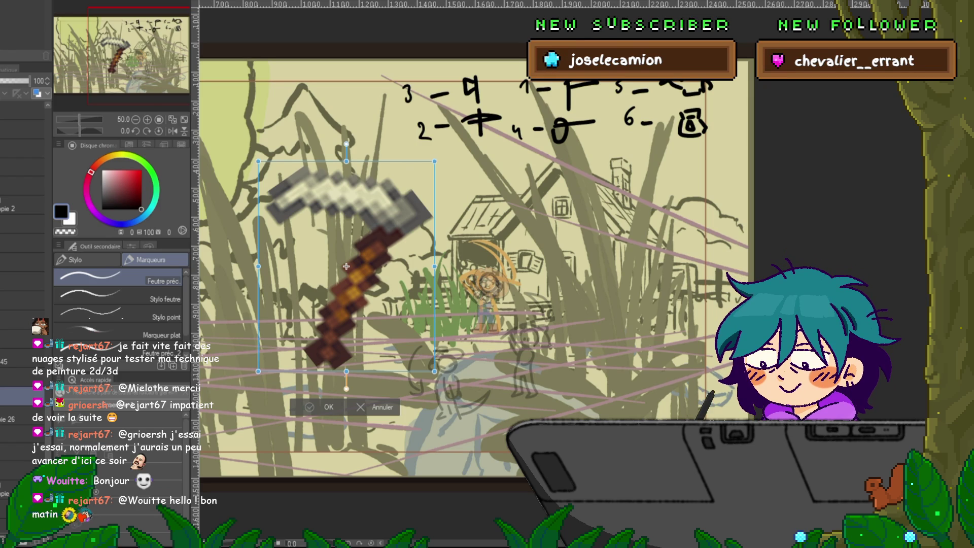
{"action": "left_click_drag", "start_coordinate": [435, 372], "coordinate": [366, 289]}
{"action": "left_click_drag", "start_coordinate": [330, 244], "coordinate": [469, 259]}
{"action": "left_click_drag", "start_coordinate": [520, 319], "coordinate": [478, 268]}
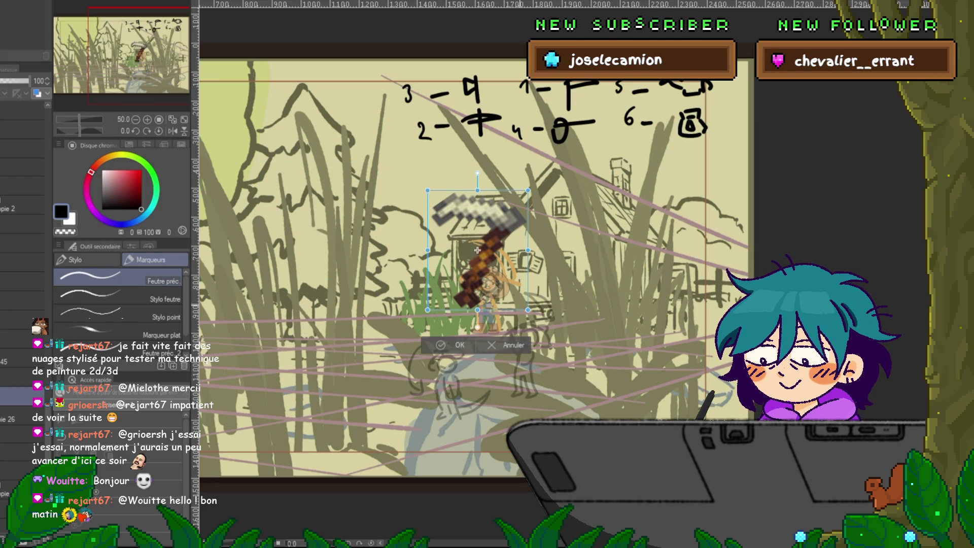
{"action": "left_click_drag", "start_coordinate": [449, 233], "coordinate": [457, 225]}
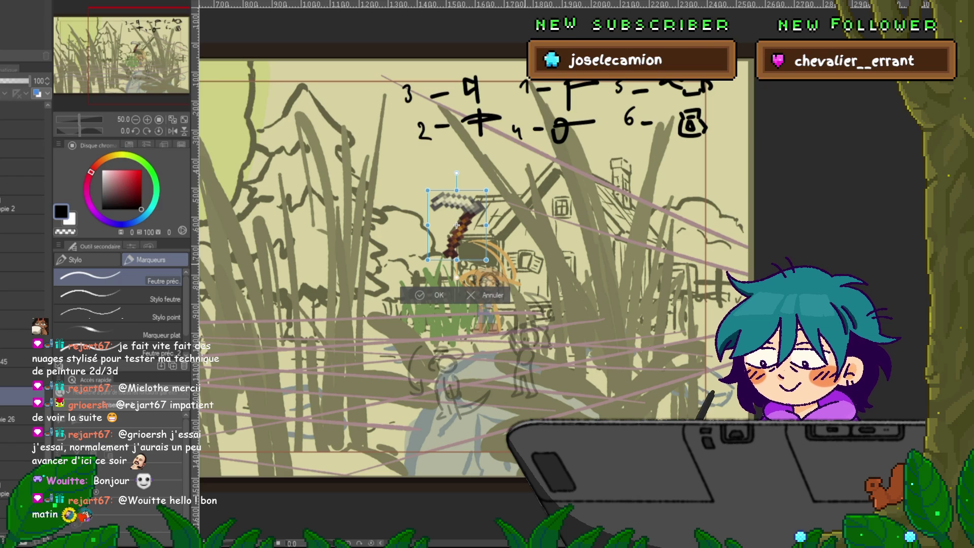
{"action": "left_click_drag", "start_coordinate": [457, 277], "coordinate": [441, 275]}
{"action": "left_click_drag", "start_coordinate": [481, 267], "coordinate": [481, 264]}
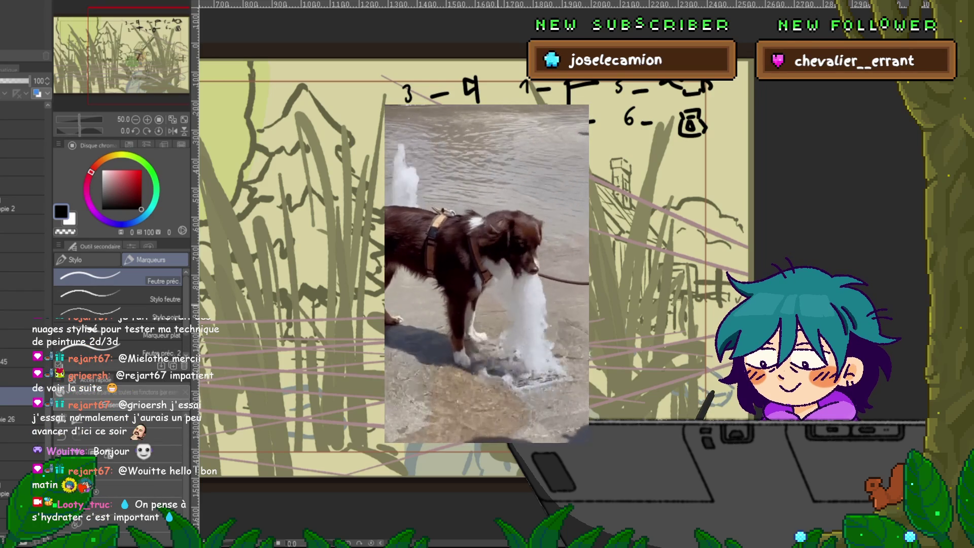
{"action": "scroll", "coordinate": [508, 254], "scroll_direction": "up", "scroll_amount": 3}
{"action": "scroll", "coordinate": [558, 274], "scroll_direction": "up", "scroll_amount": 2}
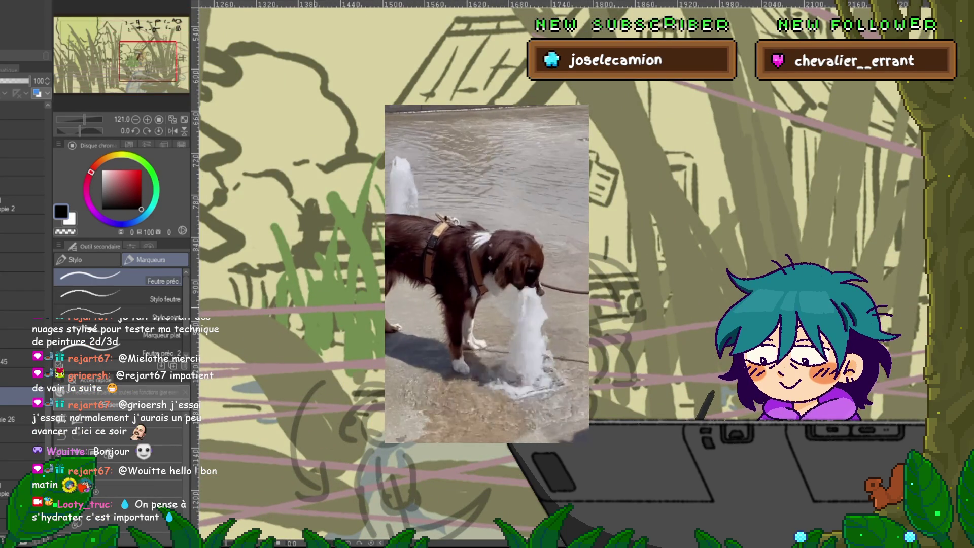
{"action": "left_click", "coordinate": [23, 377]}
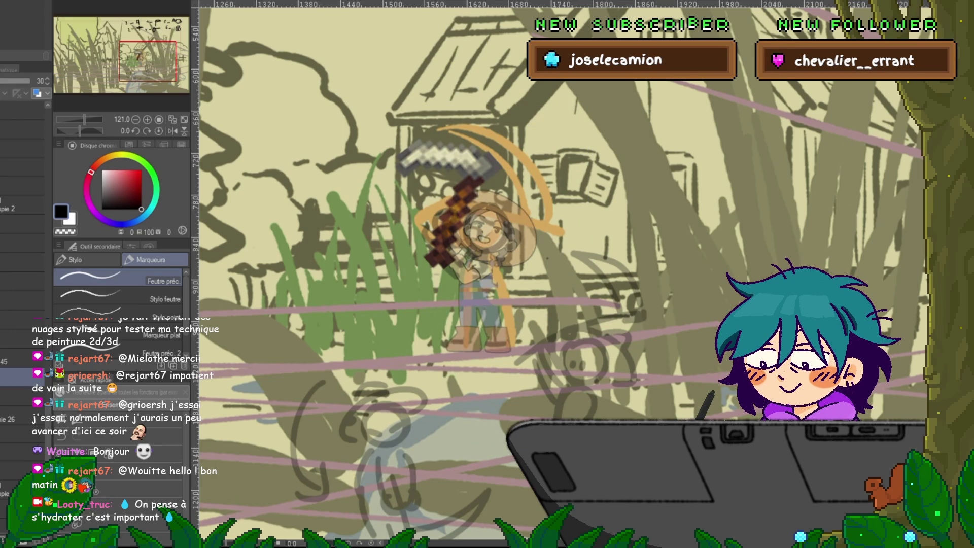
{"action": "left_click", "coordinate": [23, 358]}
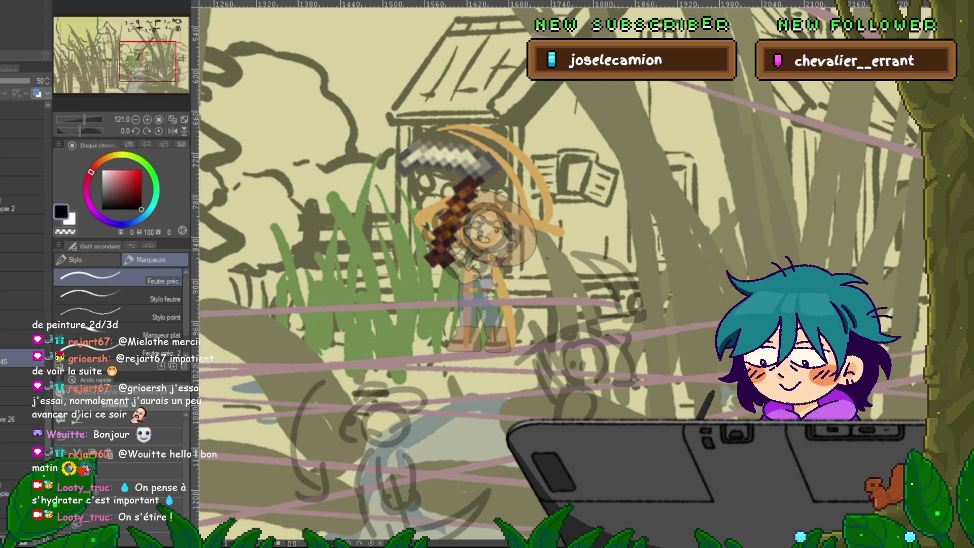
{"action": "mouse_move", "coordinate": [563, 233]}
{"action": "left_mouse_down"}
{"action": "mouse_move", "coordinate": [596, 223]}
{"action": "mouse_move", "coordinate": [617, 253]}
{"action": "left_mouse_up"}
{"action": "key", "text": "ctrl+z"}
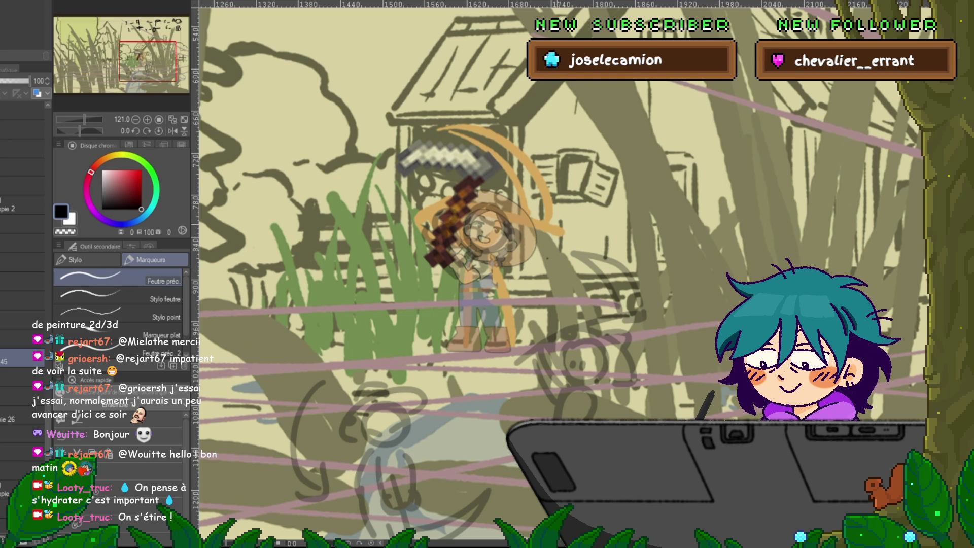
{"action": "left_click_drag", "start_coordinate": [558, 214], "coordinate": [553, 257]}
{"action": "left_click_drag", "start_coordinate": [571, 217], "coordinate": [566, 259]}
{"action": "key", "text": "ctrl+z"}
{"action": "key", "text": "ctrl+z"}
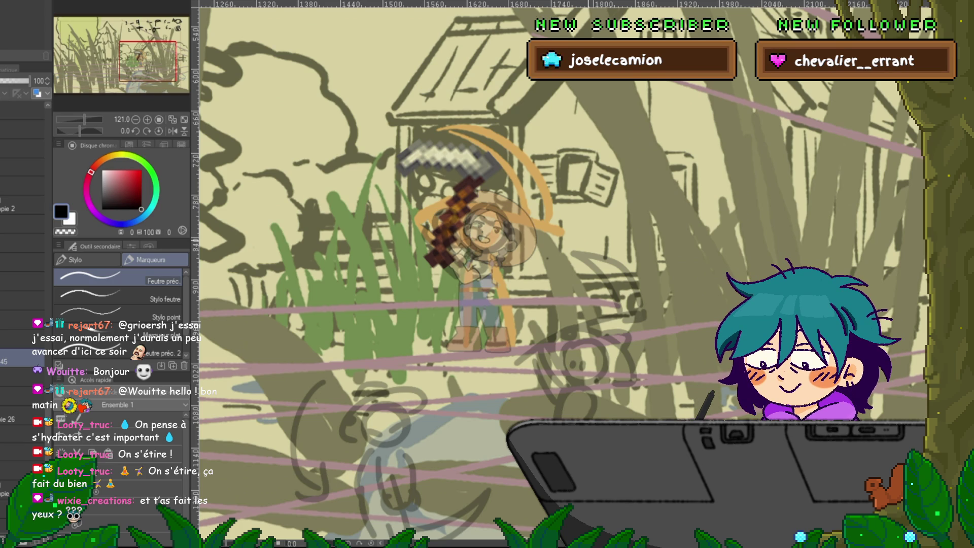
Select the fully opaque line-art layer and ink a line along the pickaxe handle
{"action": "left_click", "coordinate": [21, 416]}
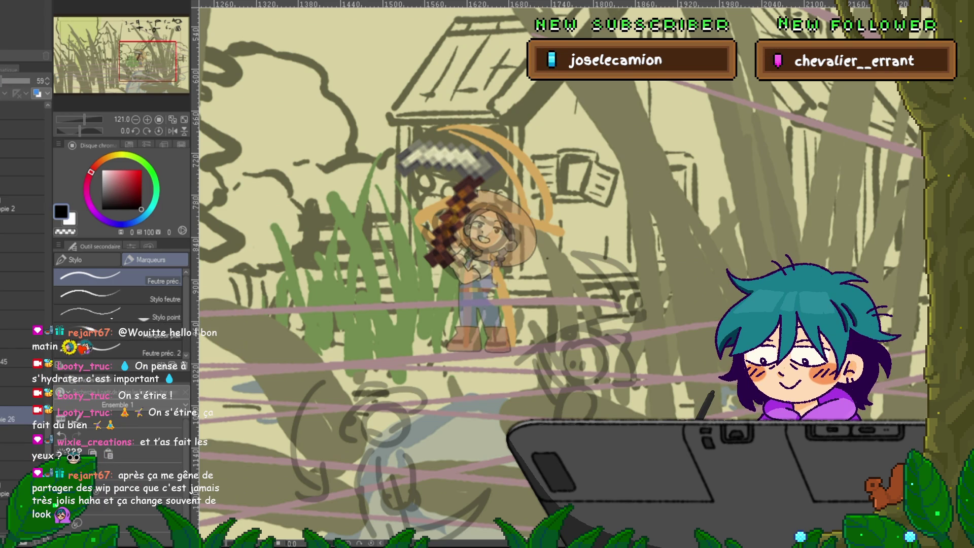
{"action": "left_click", "coordinate": [23, 361]}
{"action": "left_click_drag", "start_coordinate": [456, 254], "coordinate": [340, 310]}
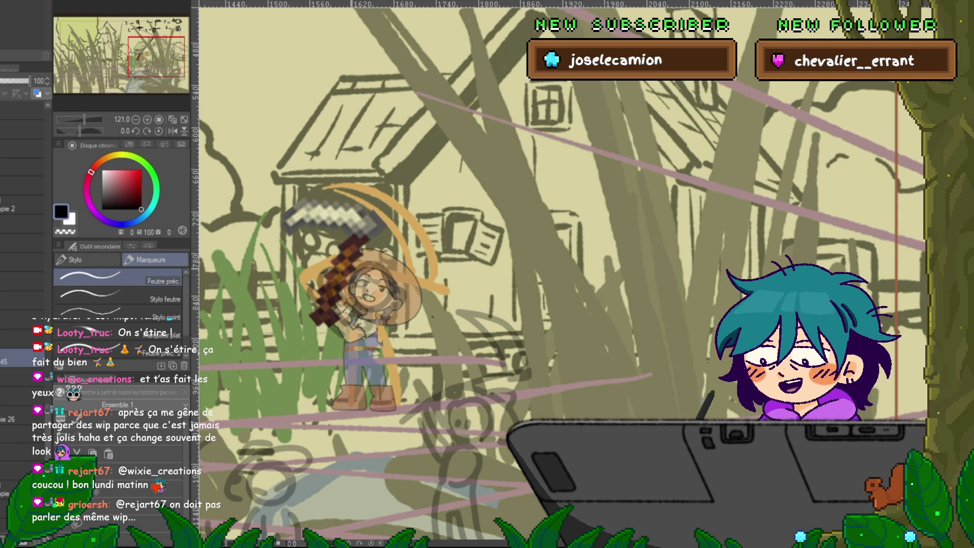
{"action": "left_click_drag", "start_coordinate": [355, 235], "coordinate": [321, 304]}
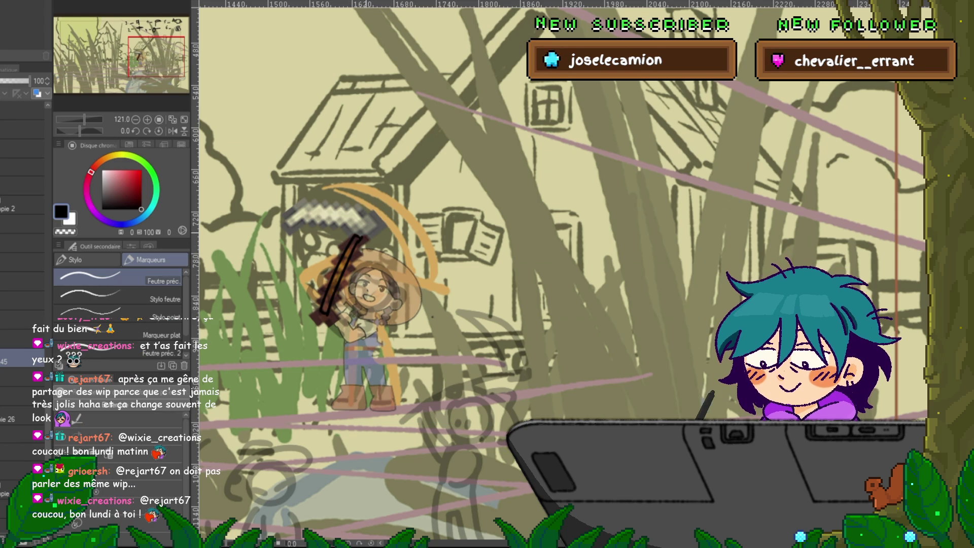
Ink the scythe blade, the girl's hand and right side, and the ground line under her boots
{"action": "mouse_move", "coordinate": [373, 218]}
{"action": "left_mouse_down"}
{"action": "mouse_move", "coordinate": [306, 205]}
{"action": "mouse_move", "coordinate": [269, 226]}
{"action": "mouse_move", "coordinate": [354, 226]}
{"action": "left_mouse_up"}
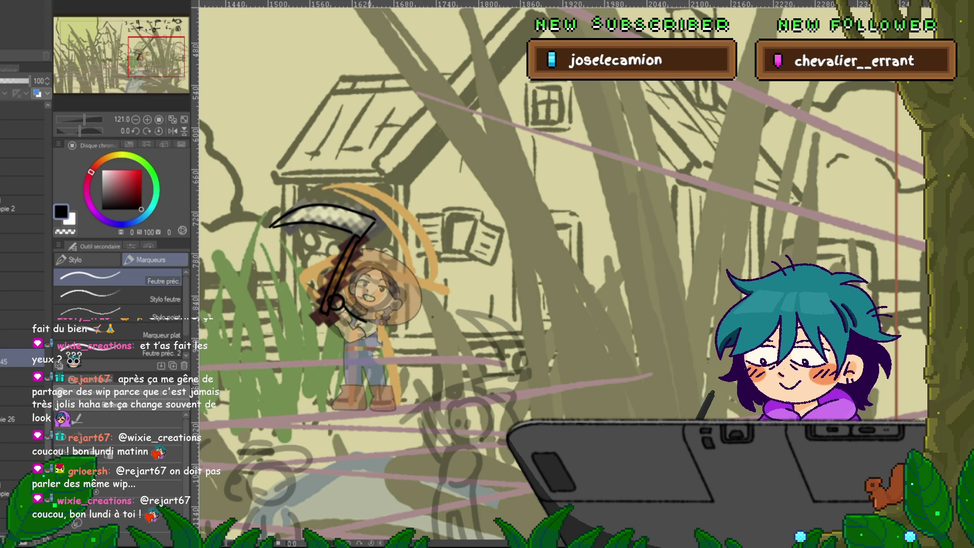
{"action": "key", "text": "ctrl+z"}
{"action": "mouse_move", "coordinate": [378, 317]}
{"action": "left_mouse_down"}
{"action": "mouse_move", "coordinate": [362, 320]}
{"action": "mouse_move", "coordinate": [342, 370]}
{"action": "mouse_move", "coordinate": [360, 366]}
{"action": "left_mouse_up"}
{"action": "left_click_drag", "start_coordinate": [386, 322], "coordinate": [379, 355]}
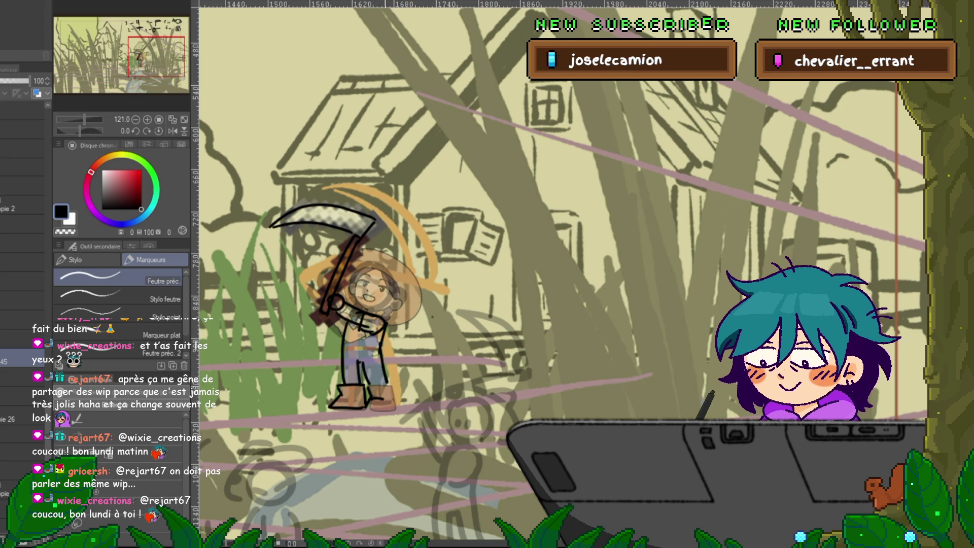
{"action": "left_click_drag", "start_coordinate": [366, 411], "coordinate": [389, 412]}
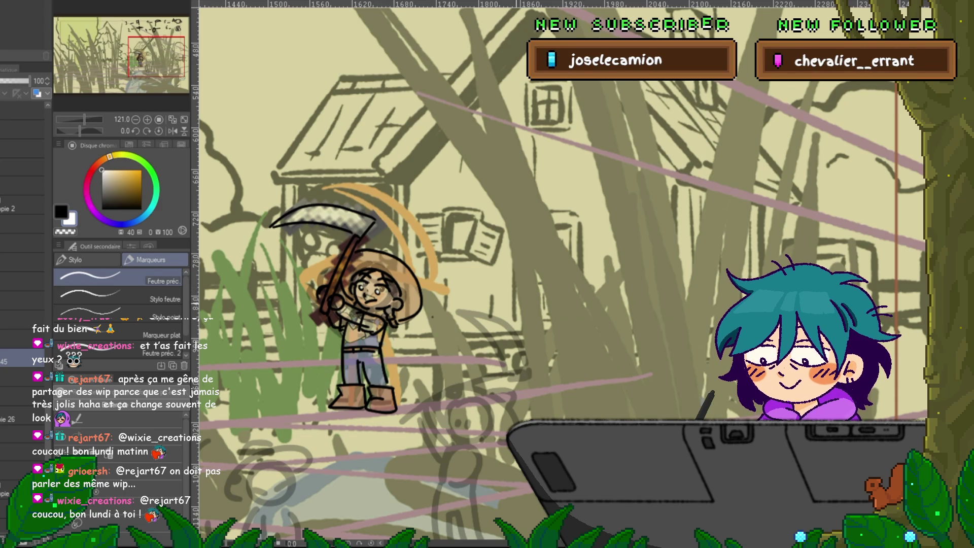
Switch back to black, centre the view on the girl, and hide her colour fill layer
{"action": "key", "text": "x"}
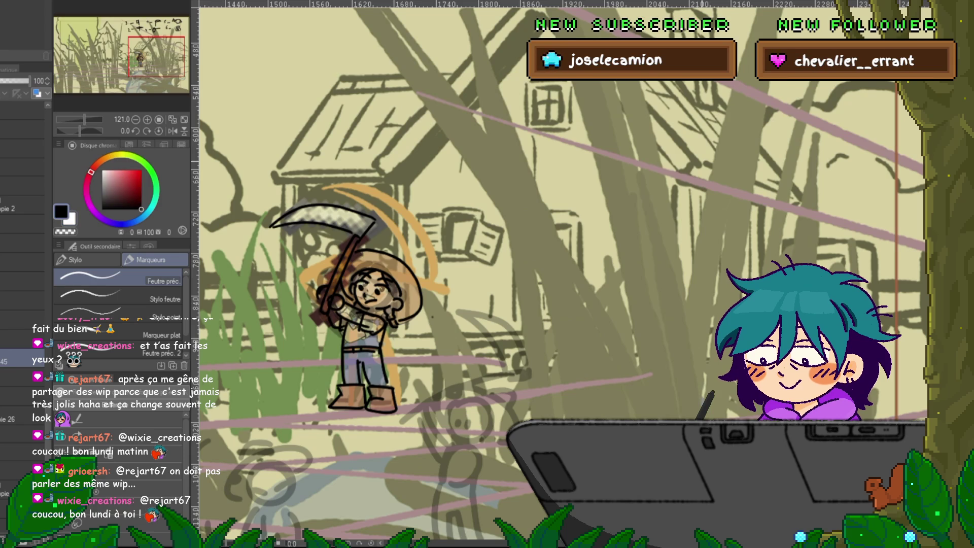
{"action": "left_click_drag", "start_coordinate": [457, 304], "coordinate": [493, 274]}
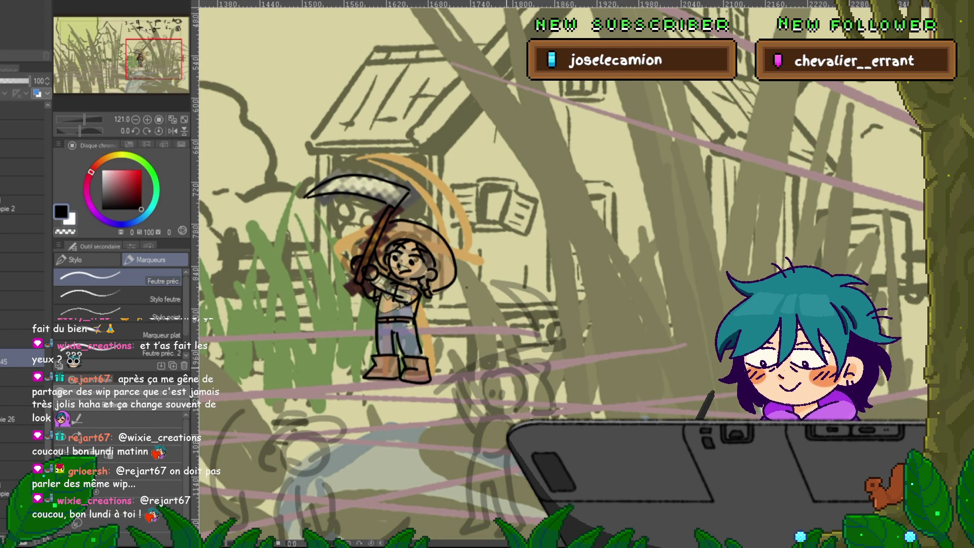
{"action": "left_click_drag", "start_coordinate": [457, 305], "coordinate": [487, 263]}
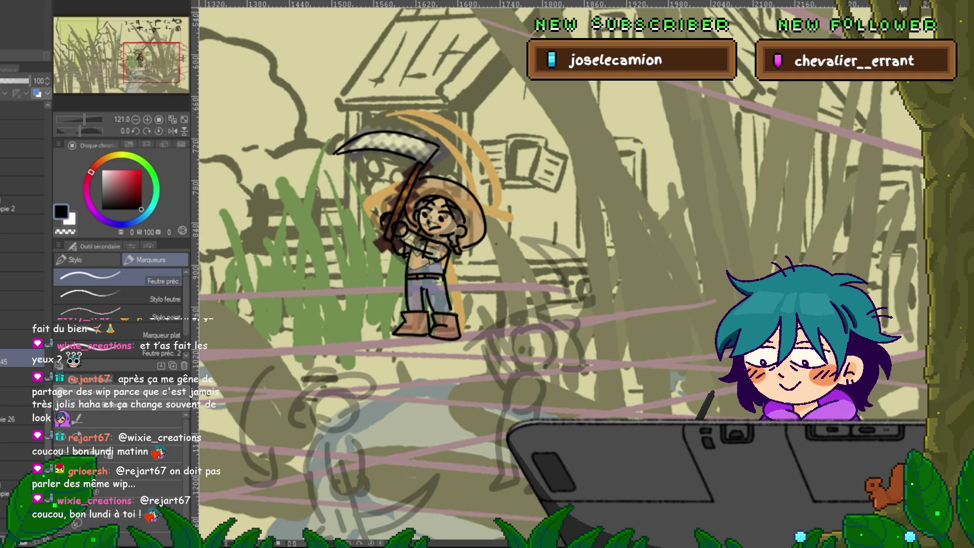
{"action": "left_click", "coordinate": [4, 362]}
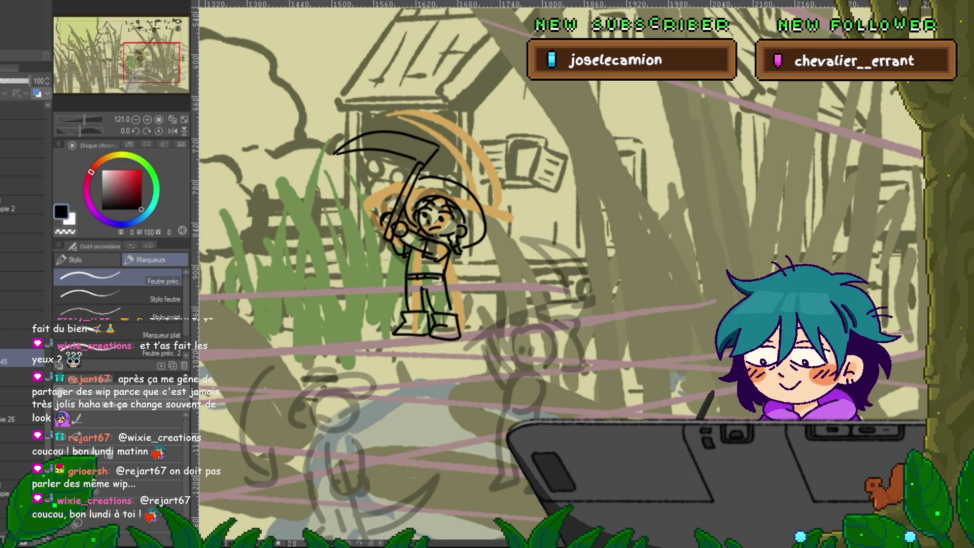
{"action": "scroll", "coordinate": [558, 274], "scroll_direction": "down", "scroll_amount": 3}
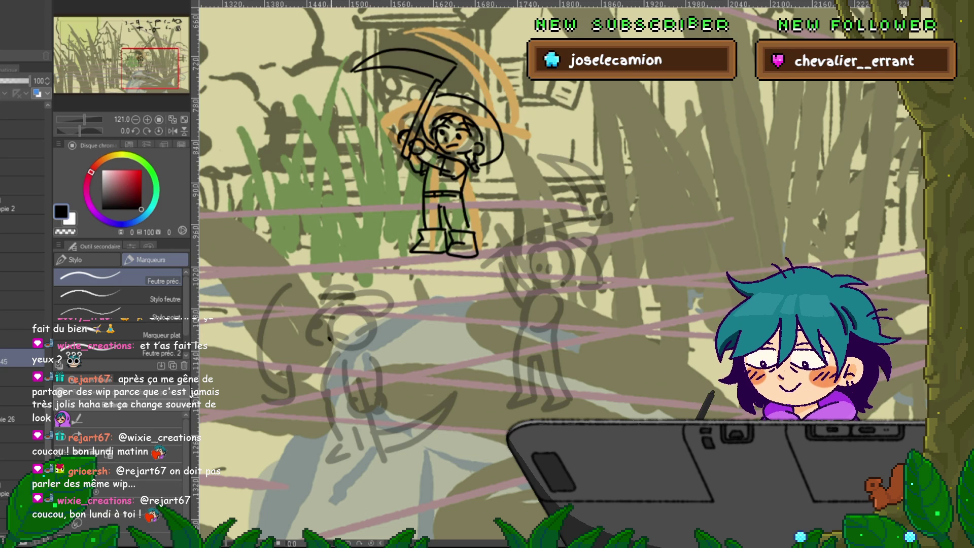
Ink the lower figure's head, hair, neck and collar
{"action": "mouse_move", "coordinate": [374, 319]}
{"action": "left_mouse_down"}
{"action": "mouse_move", "coordinate": [377, 331]}
{"action": "mouse_move", "coordinate": [355, 336]}
{"action": "left_mouse_up"}
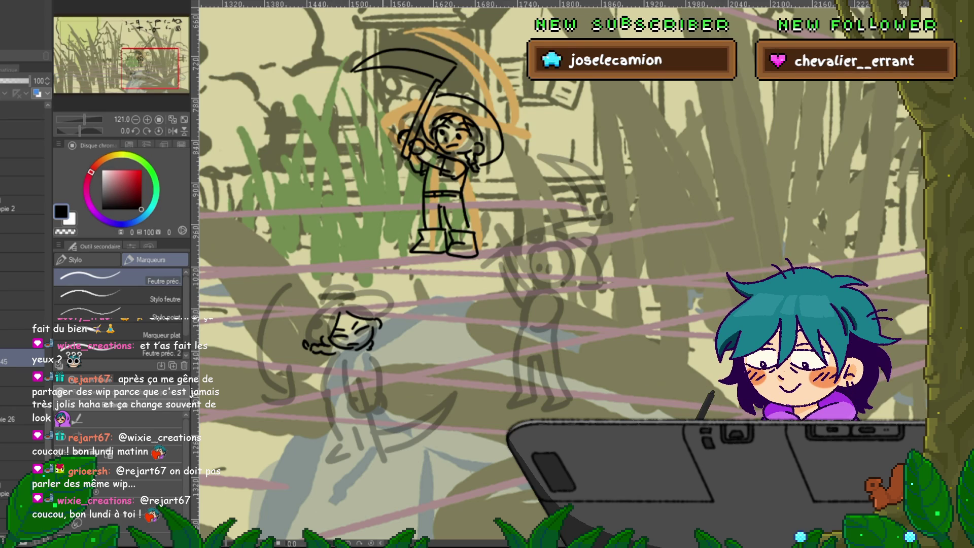
{"action": "mouse_move", "coordinate": [362, 293]}
{"action": "left_mouse_down"}
{"action": "mouse_move", "coordinate": [303, 328]}
{"action": "mouse_move", "coordinate": [300, 340]}
{"action": "left_mouse_up"}
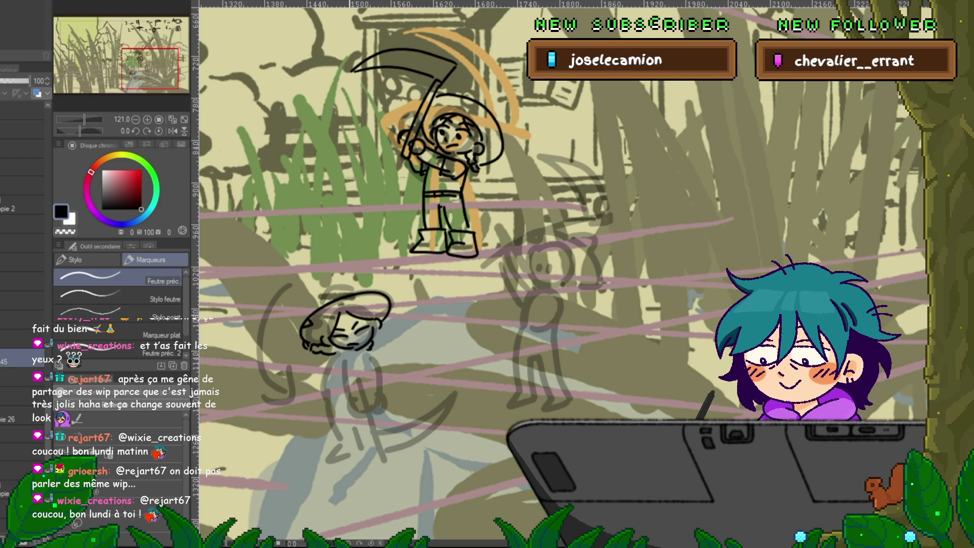
{"action": "left_click_drag", "start_coordinate": [558, 269], "coordinate": [545, 238]}
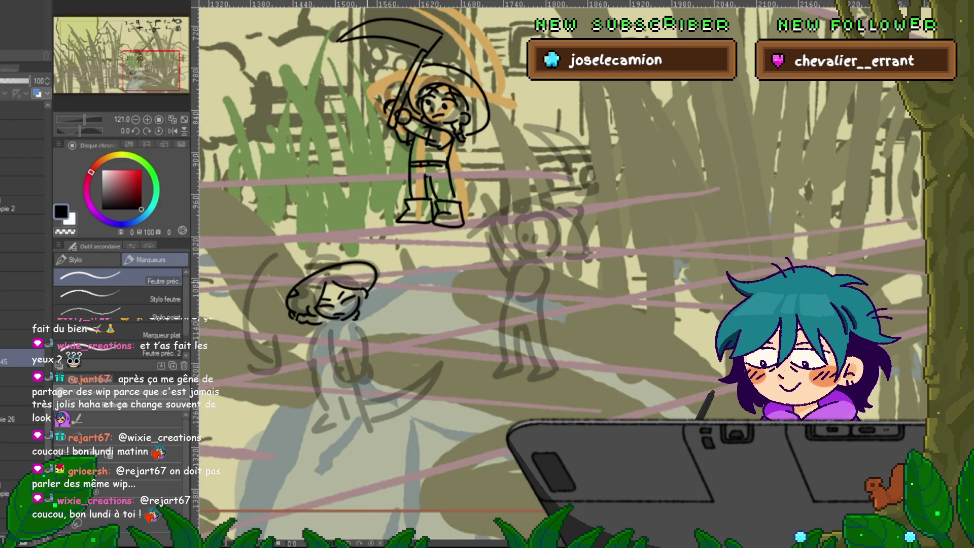
{"action": "scroll", "coordinate": [562, 270], "scroll_direction": "down", "scroll_amount": 1}
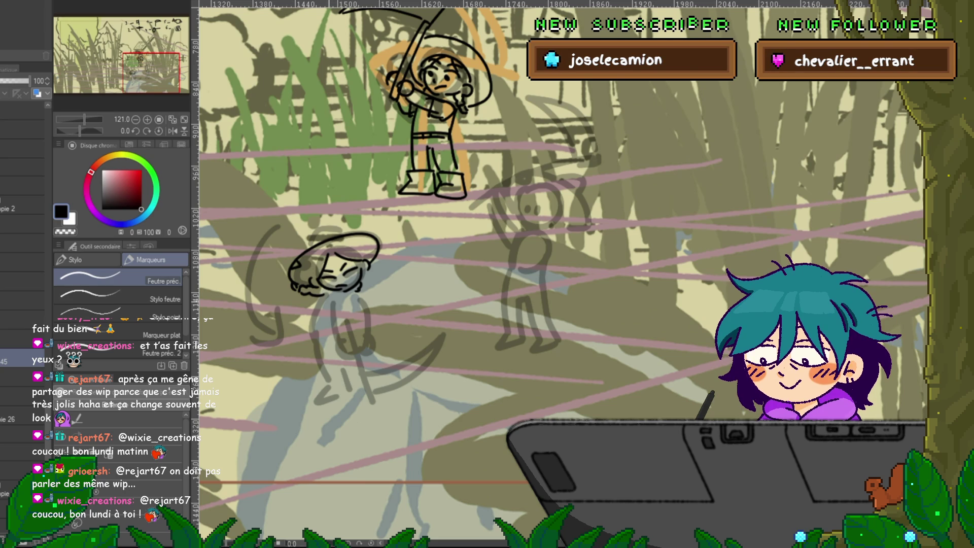
{"action": "mouse_move", "coordinate": [336, 295]}
{"action": "left_mouse_down"}
{"action": "mouse_move", "coordinate": [329, 319]}
{"action": "mouse_move", "coordinate": [353, 351]}
{"action": "left_mouse_up"}
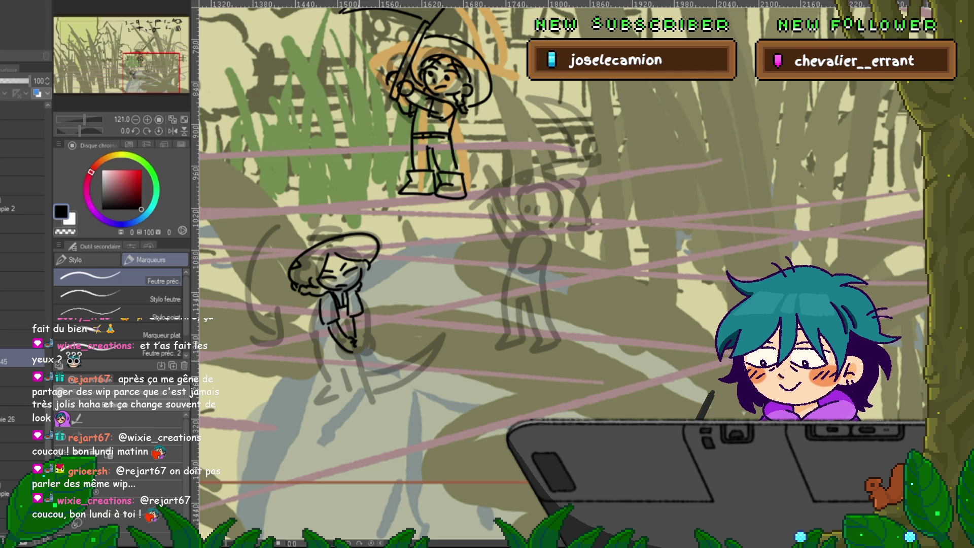
{"action": "scroll", "coordinate": [558, 269], "scroll_direction": "up", "scroll_amount": 4}
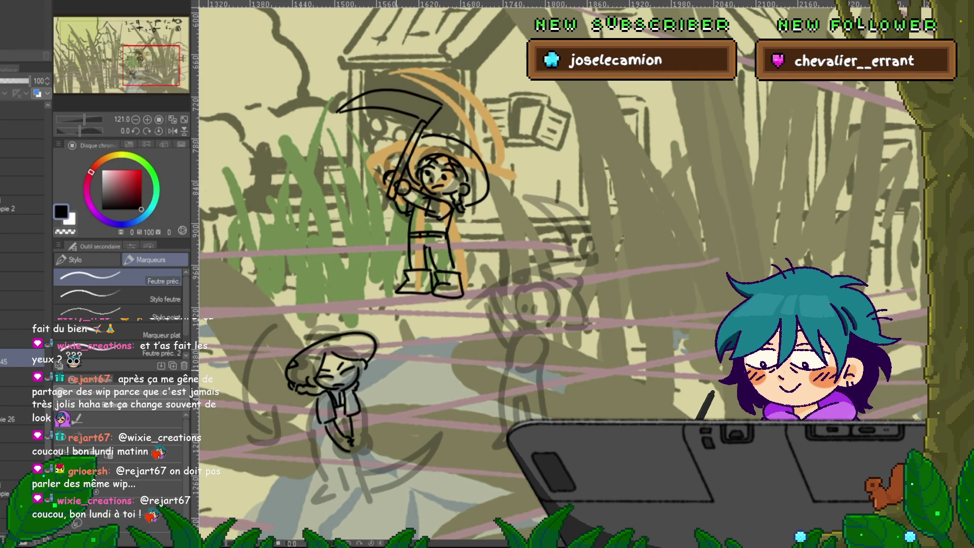